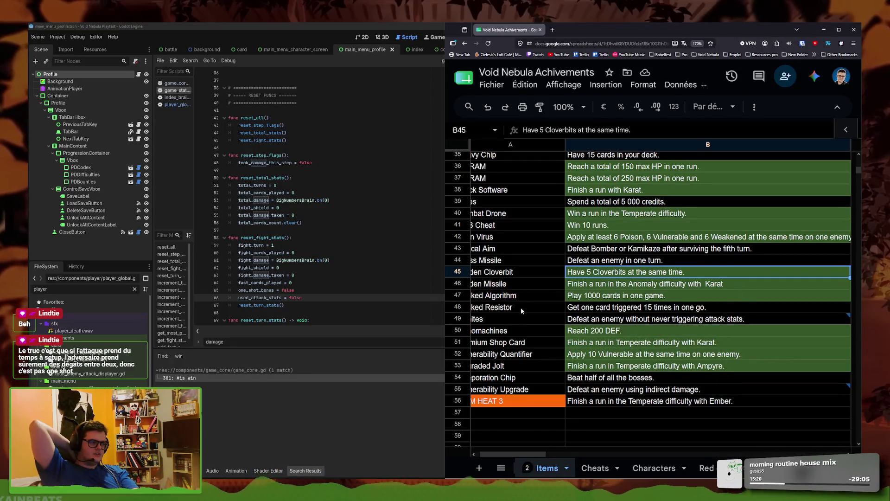
Nudge the sheet left so column A's full item names show, then return to Godot
left_click_drag(522, 456, 517, 458)
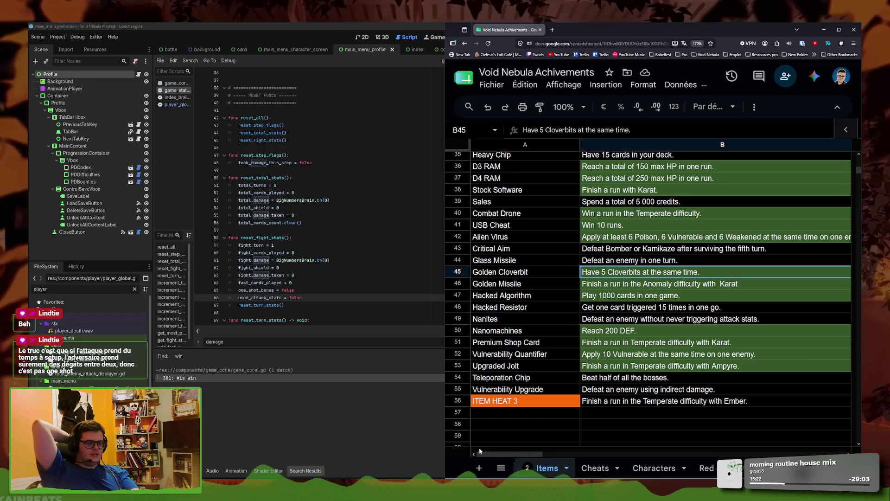
left_click(303, 298)
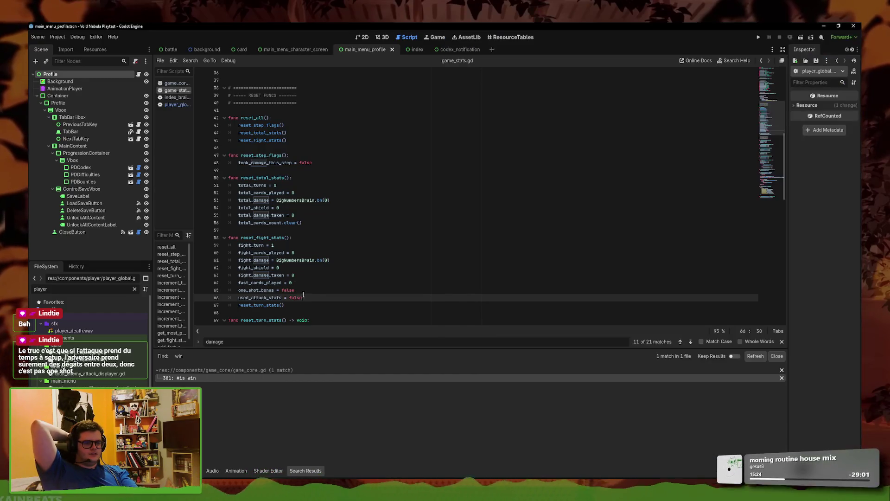
Search all project files for Card_declare, which finds no matches
left_click_drag(304, 296, 238, 297)
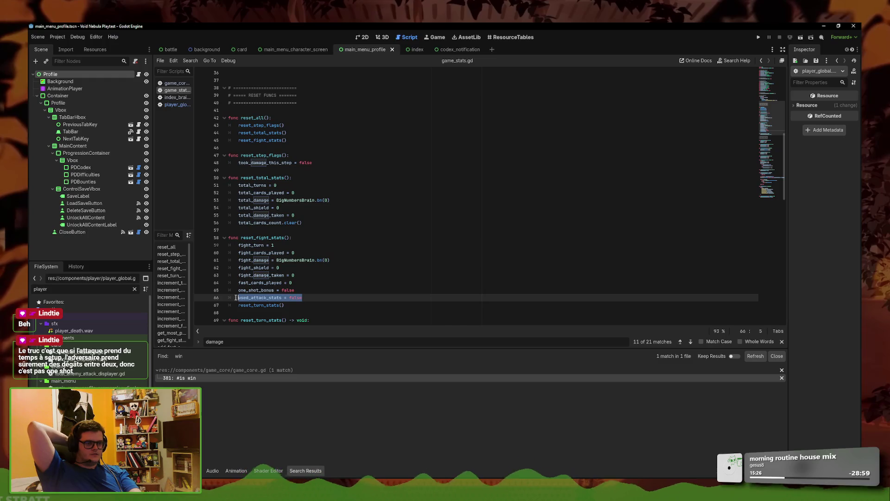
left_click(197, 62)
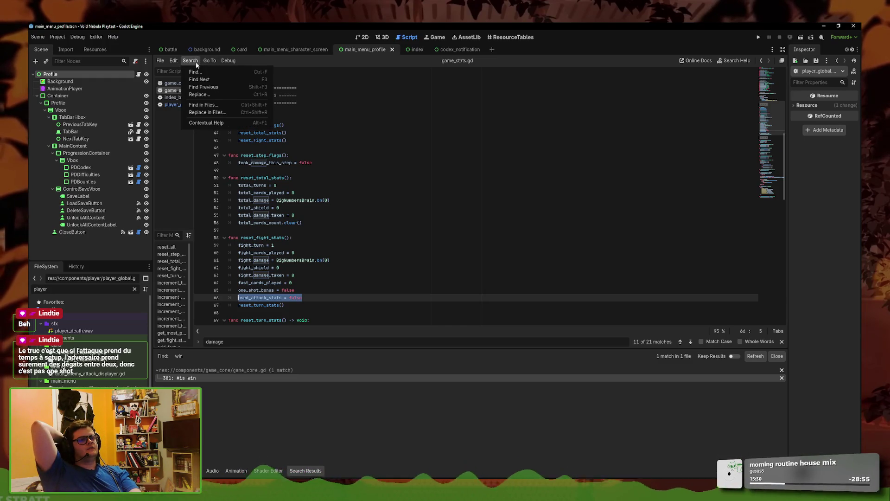
left_click(202, 105)
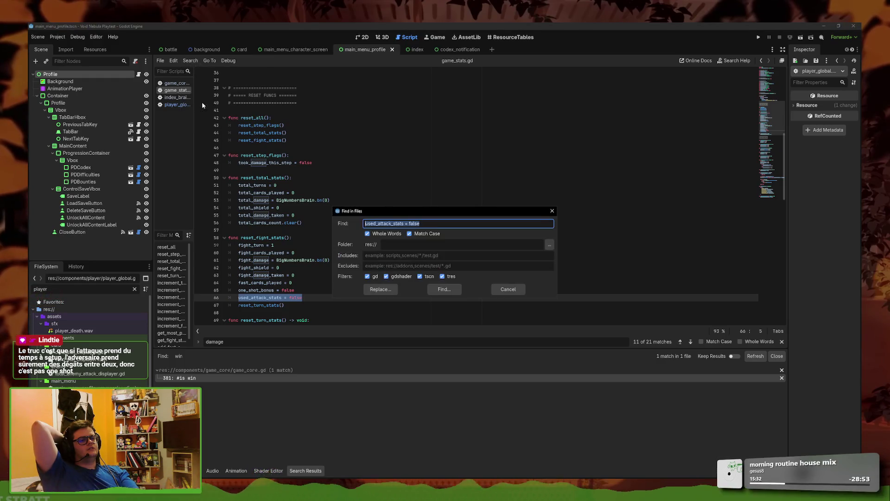
type("C")
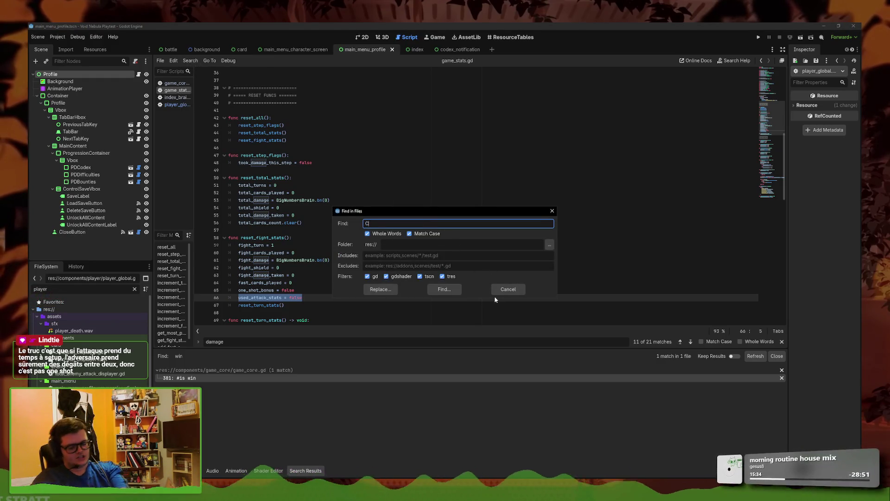
type("ard_declare")
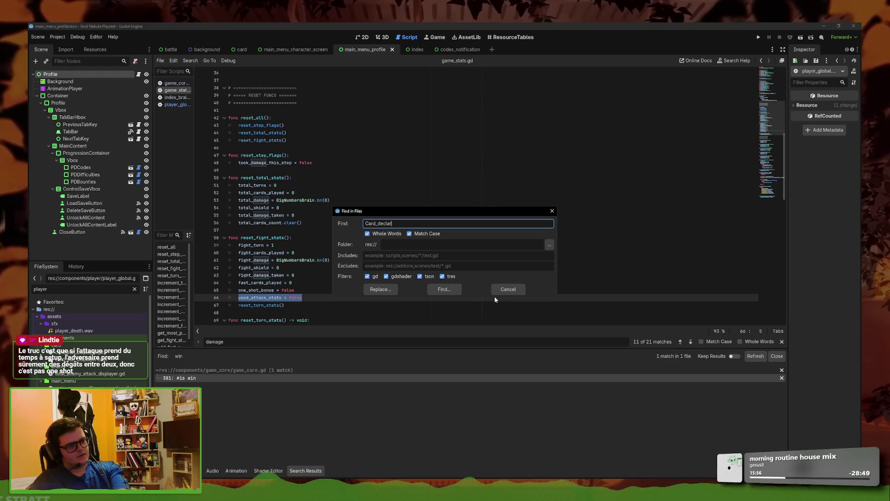
key("Return")
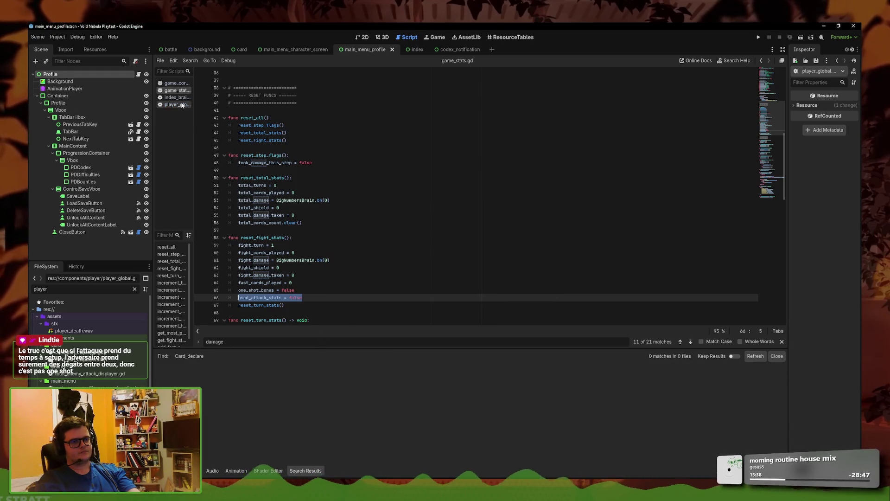
Switch to player_global.gd and search it for card_declare
left_click(178, 105)
key("ctrl+f")
type("card_declare")
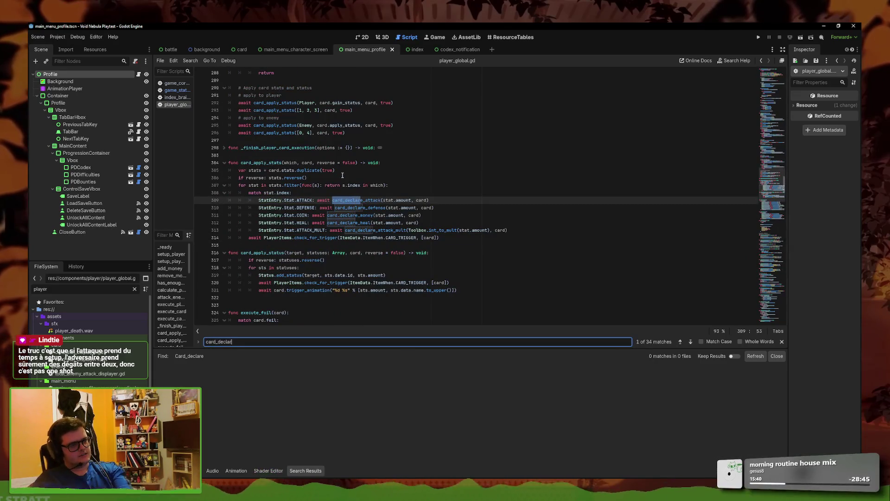
In card_declare_attack, add 'GameStats.used_attack_stats = true' after line 362 and save
left_click(357, 201, "ctrl")
left_click(443, 214)
key("Return")
type("Game")
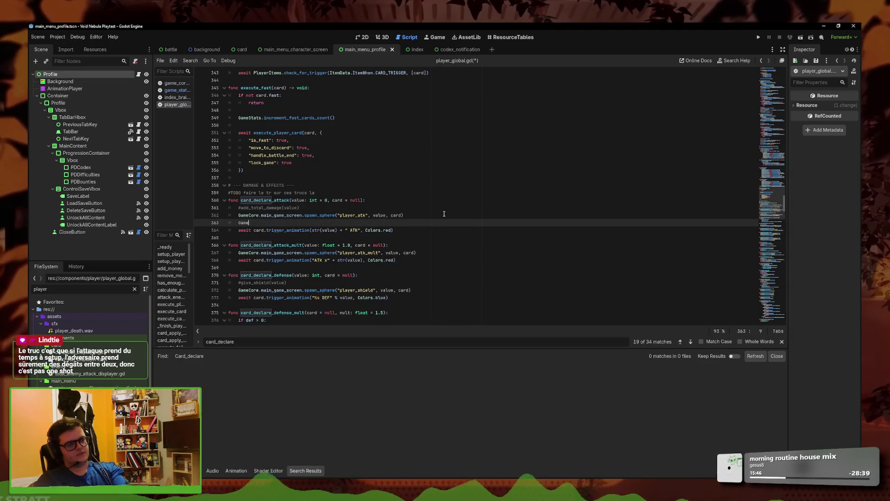
type("Stats.")
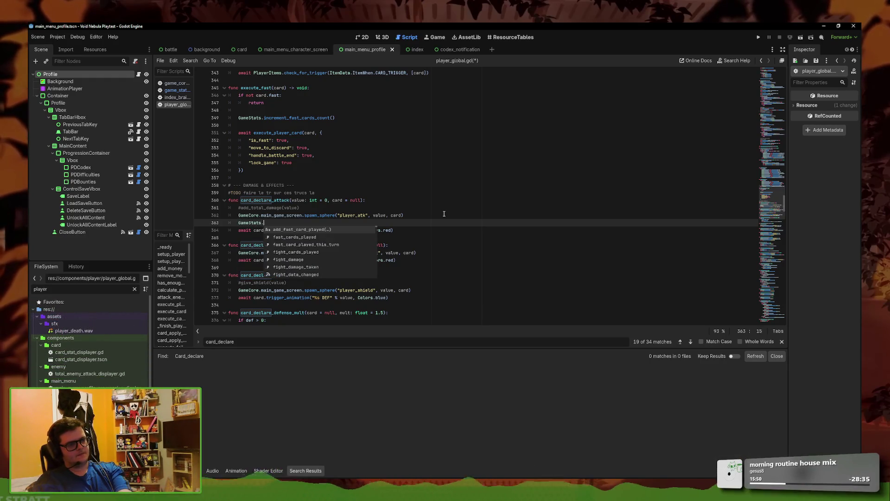
type("fight")
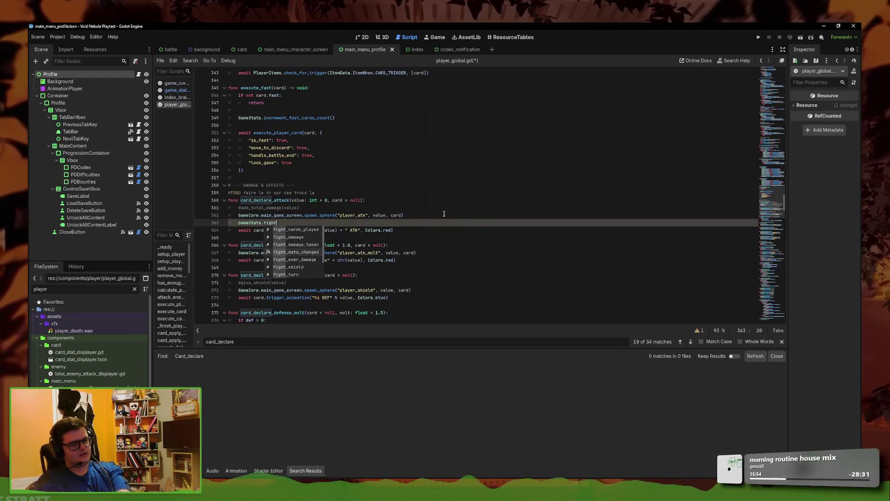
key("BackSpace")
key("BackSpace")
key("BackSpace")
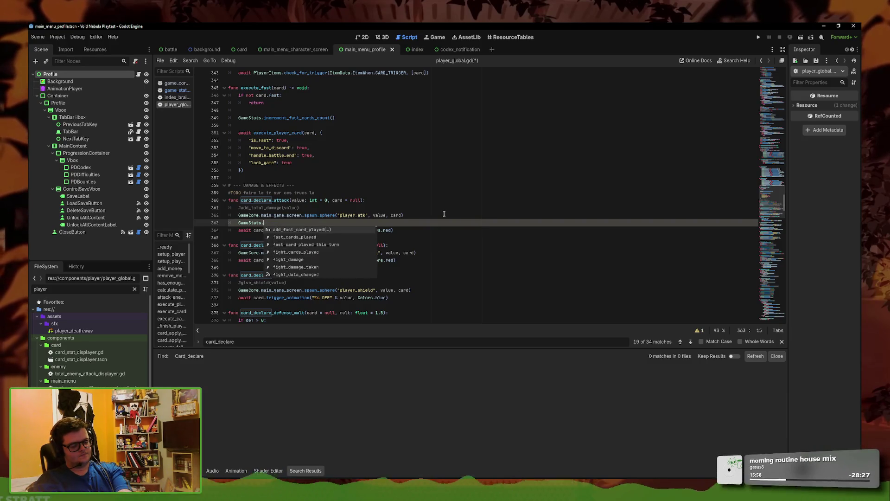
type("used_attack_stats")
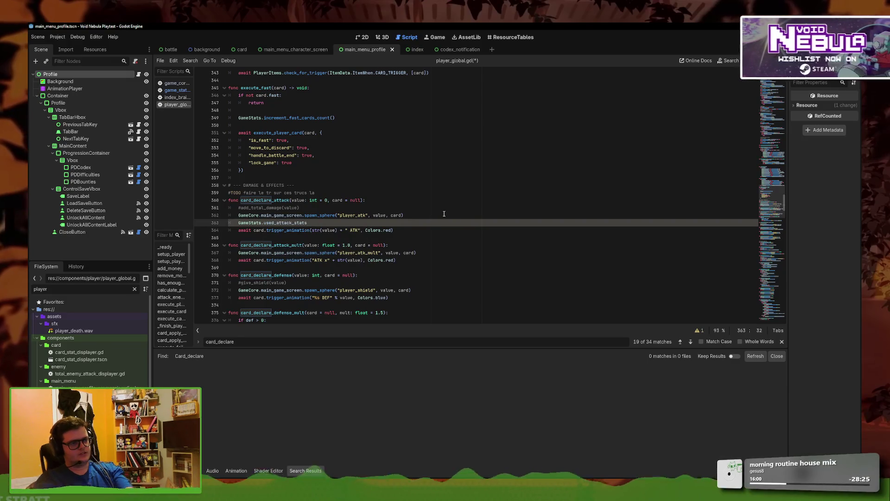
type(" = true")
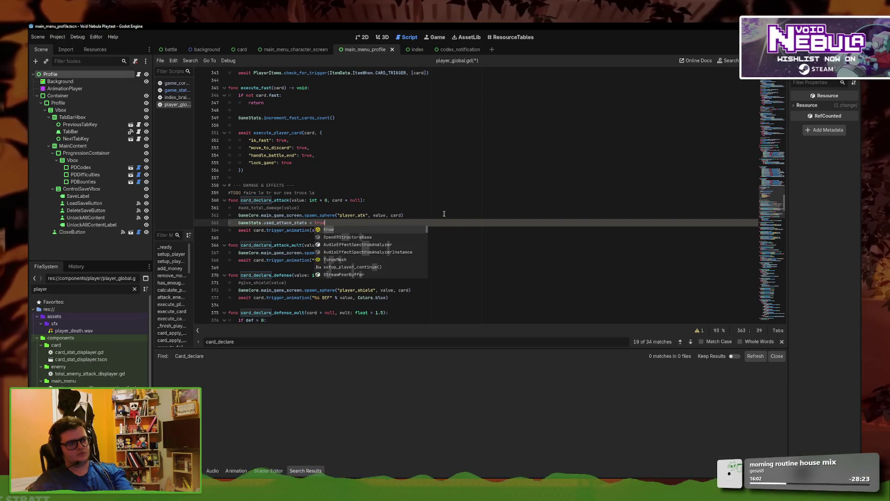
key("ctrl+s")
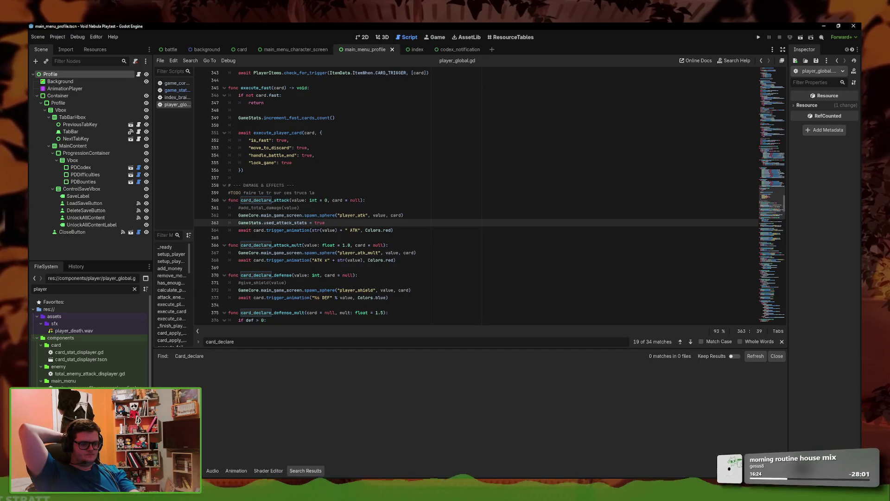
left_click(274, 437)
Select the Nanites achievement description in cell B49
left_click(649, 261)
left_click(649, 307)
mouse_move(650, 365)
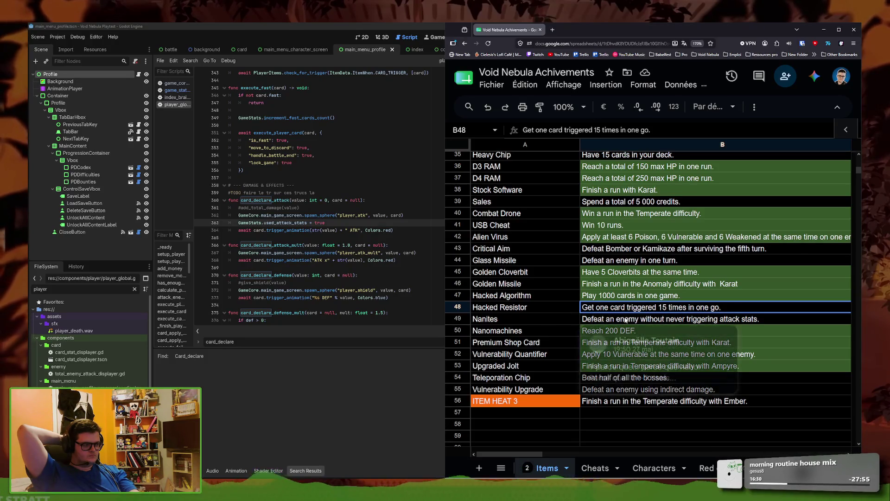
left_click(603, 319)
left_click(739, 311)
left_click(741, 318)
Rewrite B49's ending to 'never generate attack points from a card.' and commit it
double_click(747, 319)
left_click_drag(741, 319, 650, 319)
type("never using")
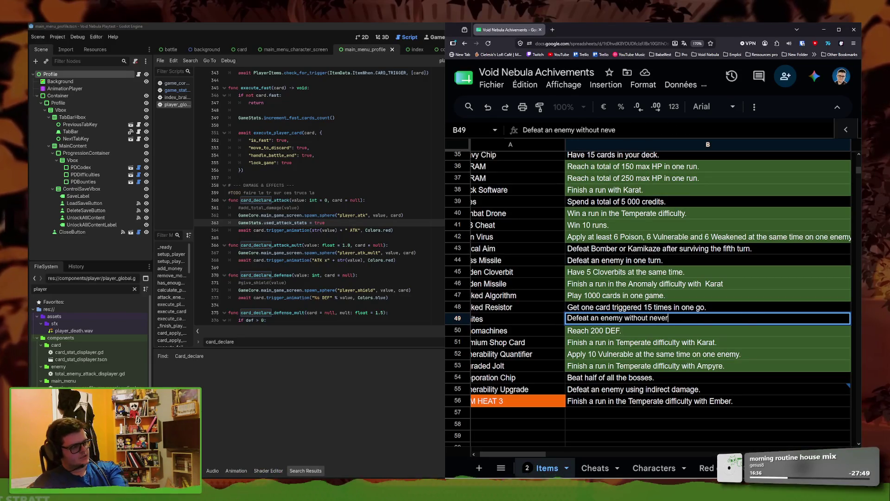
key("BackSpace")
key("BackSpace")
key("BackSpace")
type("generat")
key("BackSpace")
key("BackSpace")
key("BackSpace")
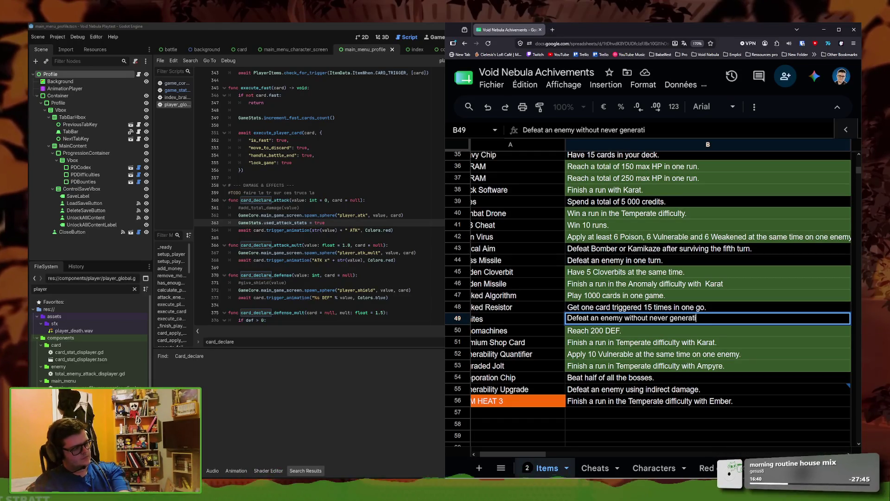
key("BackSpace")
key("BackSpace")
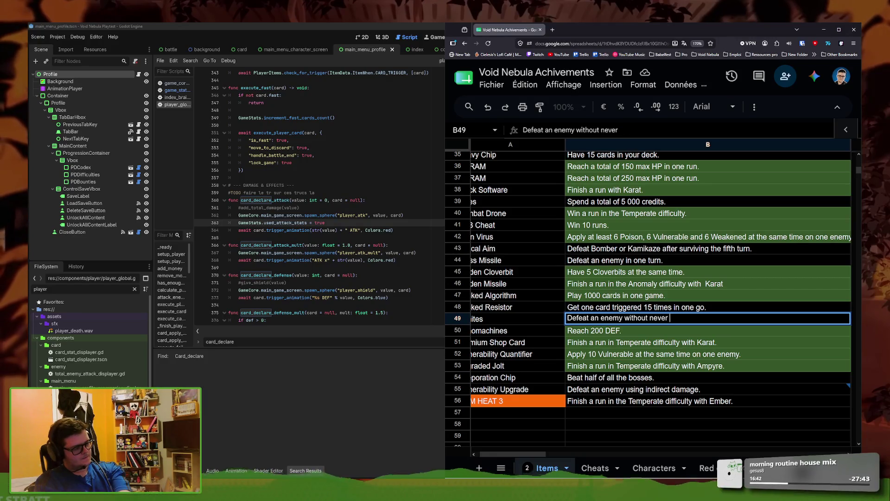
type("adding")
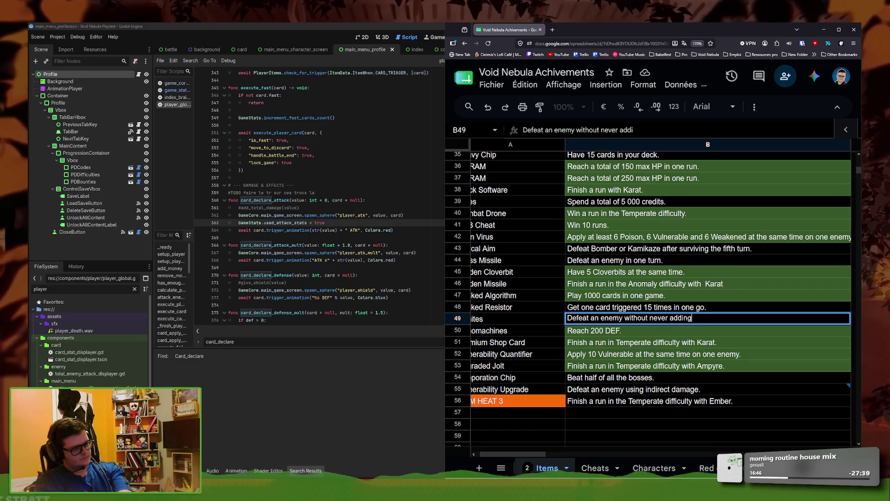
key("BackSpace")
key("BackSpace")
key("BackSpace")
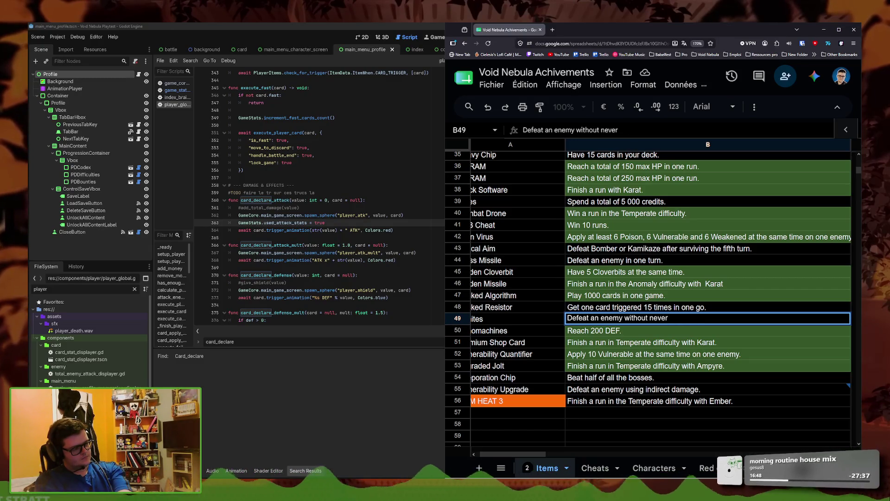
type(" gene")
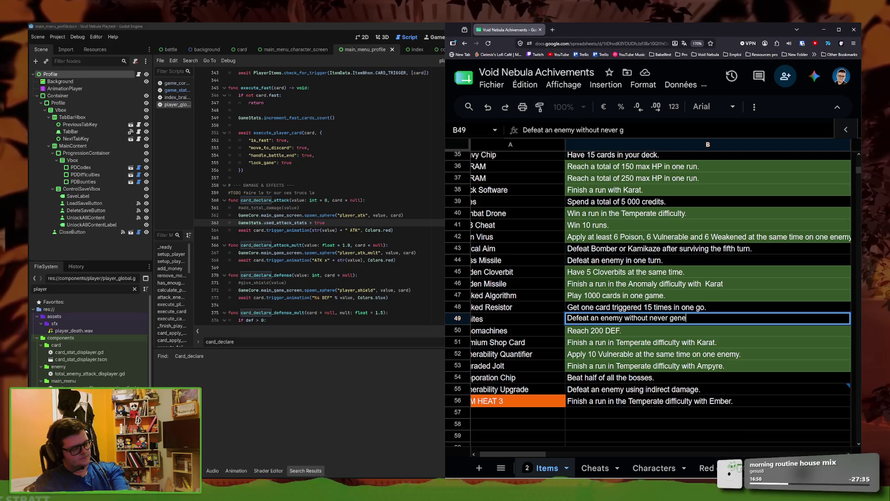
type("rate attack points from a card.")
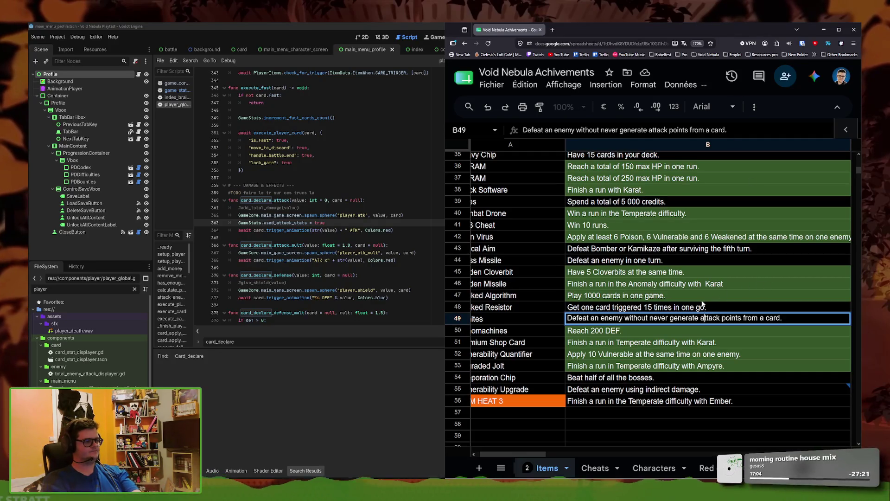
key("Up")
key("Up")
key("Down")
key("Down")
key("Up")
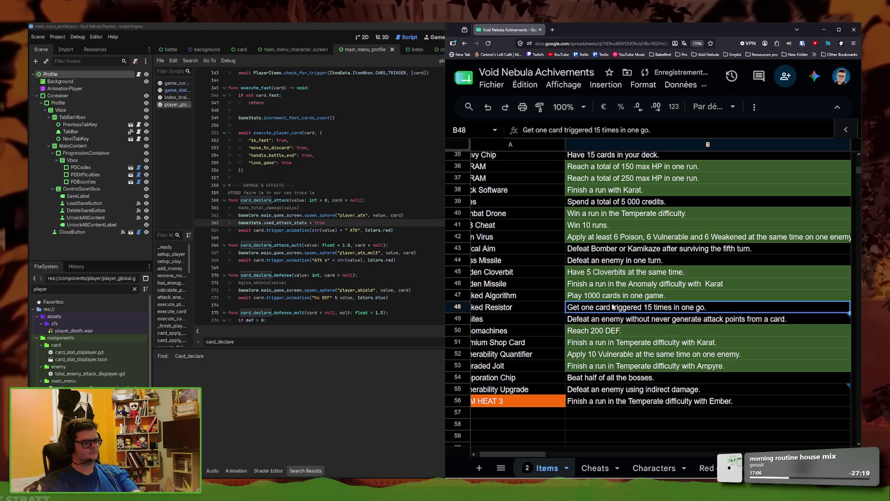
left_click(391, 332)
Filter the FileSystem by red_ and open red_tesla_bomb.tres
left_click(408, 215)
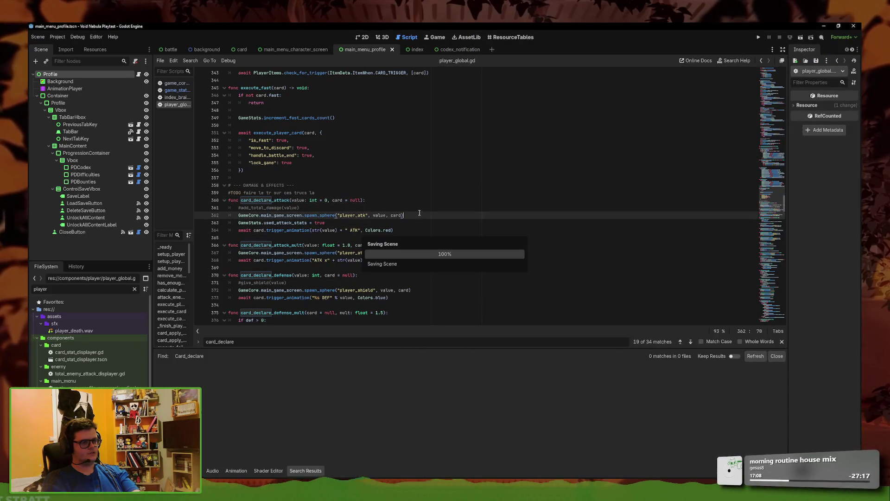
double_click(87, 290)
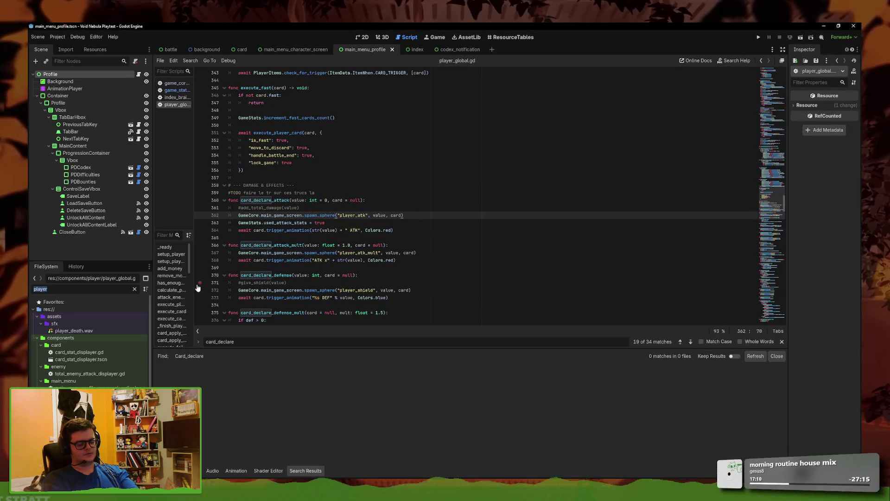
type("blood")
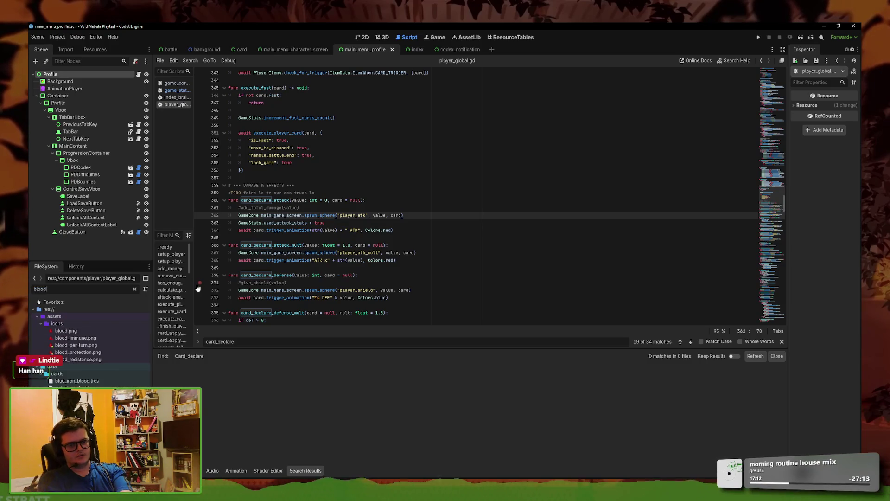
key("BackSpace")
key("BackSpace")
key("BackSpace")
type("red_")
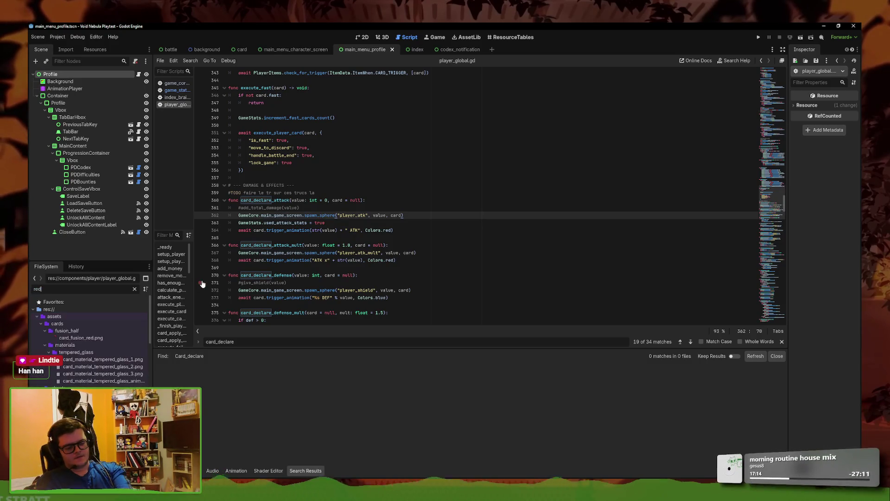
scroll(88, 339, "down", 10)
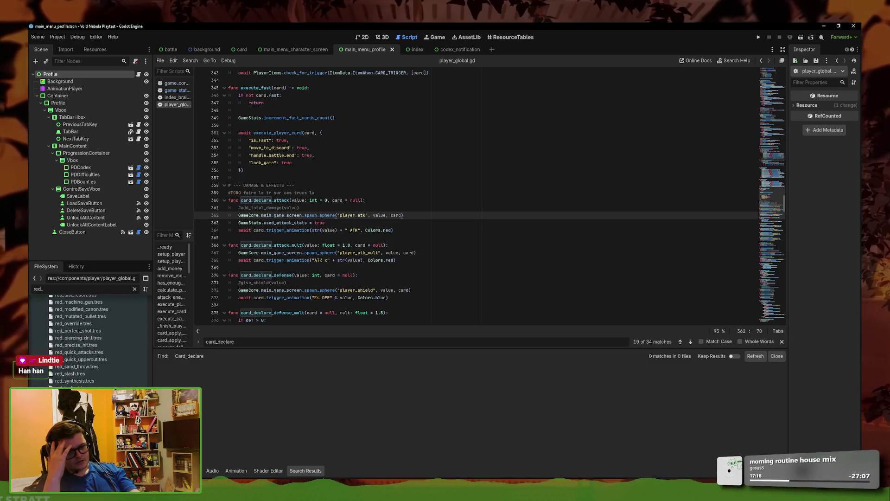
left_click(76, 395)
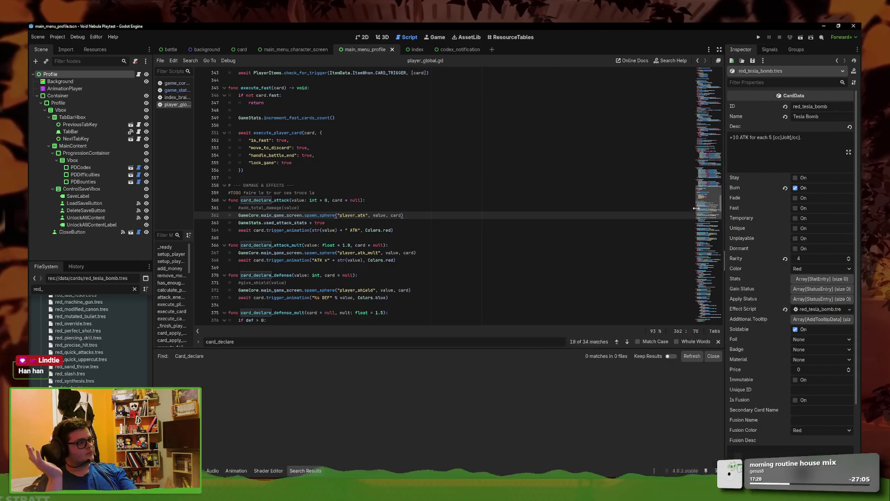
Open the Tesla Bomb effect script and highlight its card_declare_attack call on line 8
left_click(797, 309)
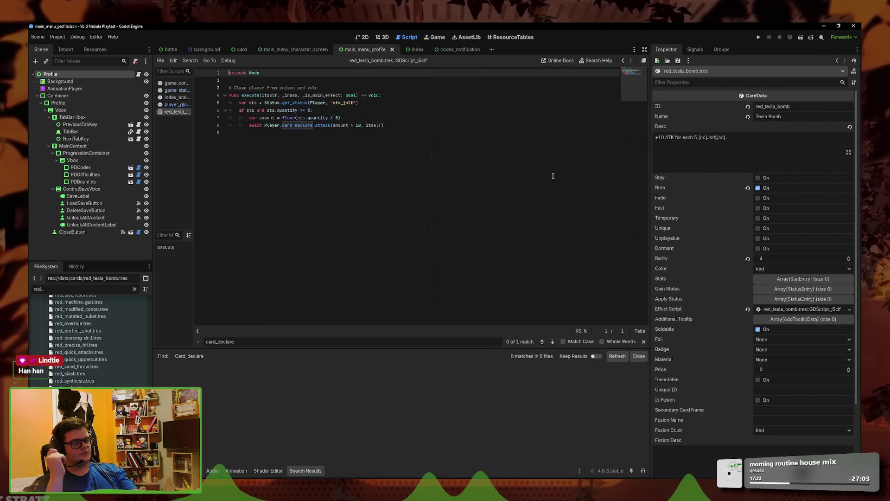
triple_click(766, 148)
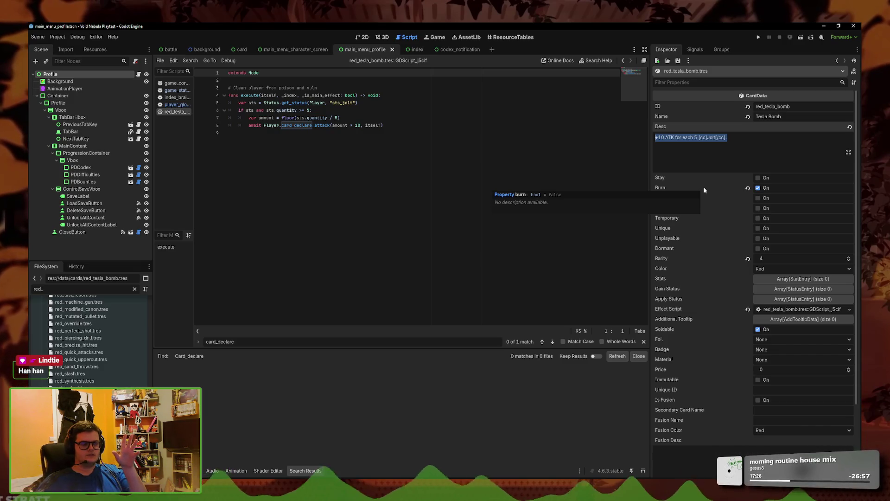
left_click(373, 159)
mouse_move(413, 126)
left_mouse_down()
mouse_move(263, 130)
mouse_move(433, 129)
left_mouse_up()
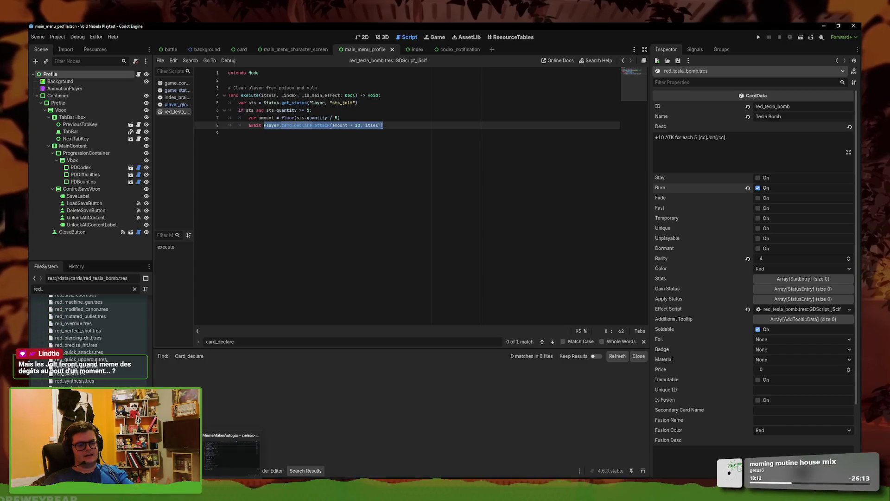
Replace MAX_WORDS_AUTO_MEME's value 15 in MemeMakerAuto.jsx, trying 7 then saving 8
left_click(296, 492)
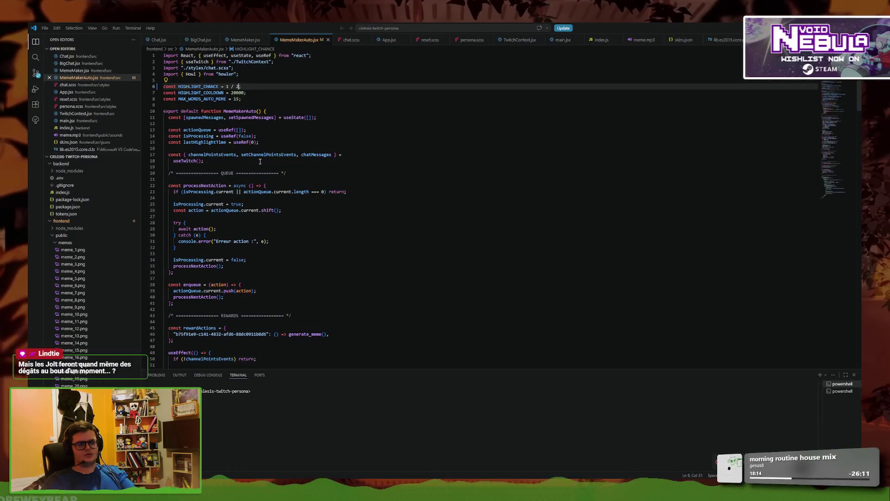
type("2")
left_click_drag(237, 100, 234, 99)
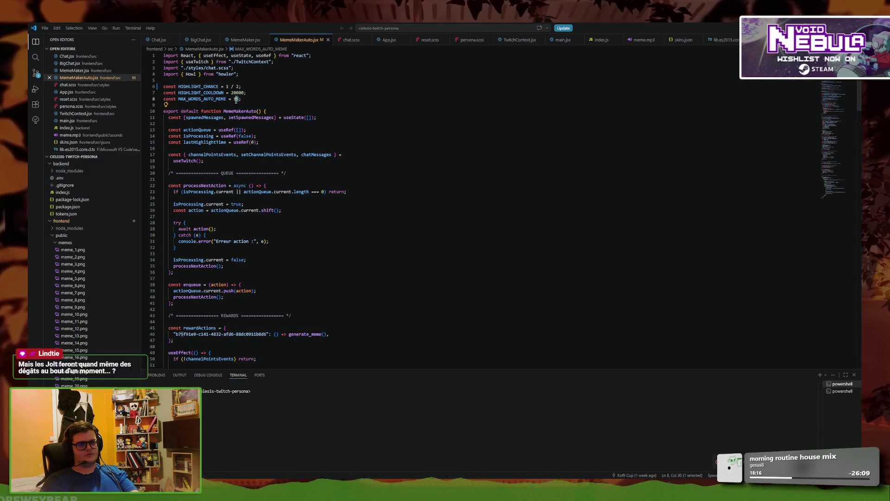
type("7")
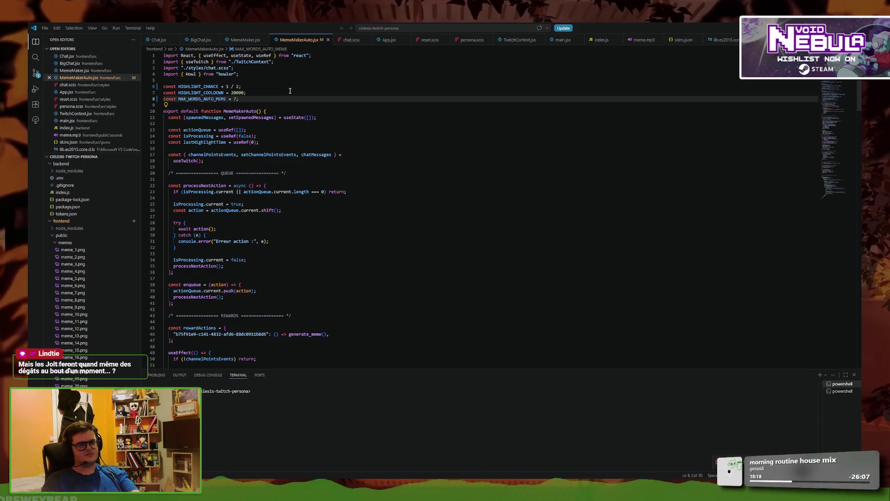
key("BackSpace")
type("8")
key("ctrl+s")
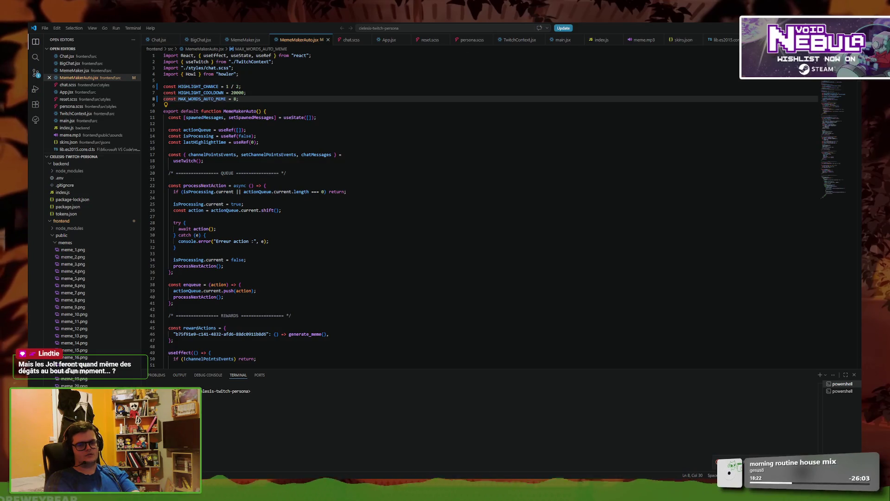
Settle the word limit at 10, save, and return to Godot
key("BackSpace")
type("10")
key("ctrl+s")
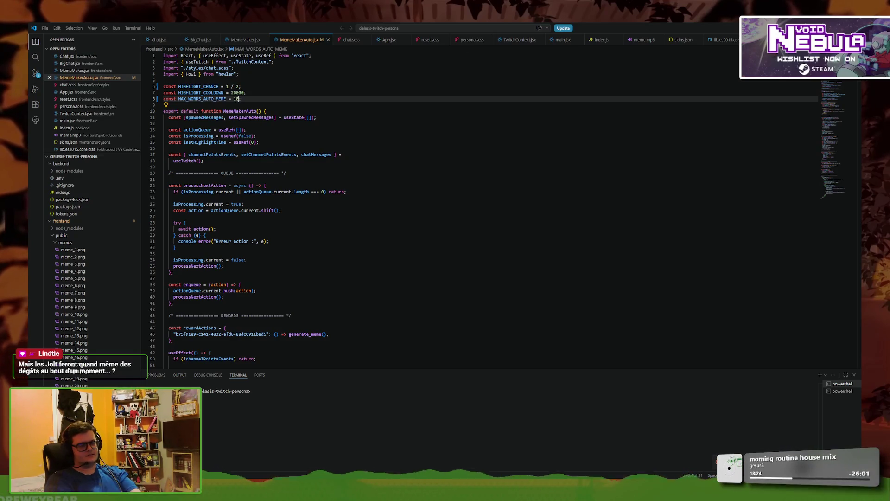
key("BackSpace")
key("BackSpace")
type("7")
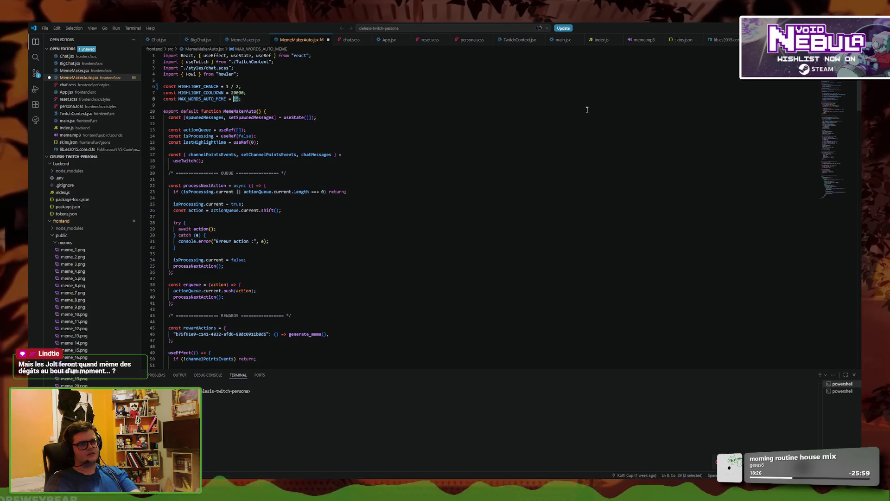
key("BackSpace")
type("10")
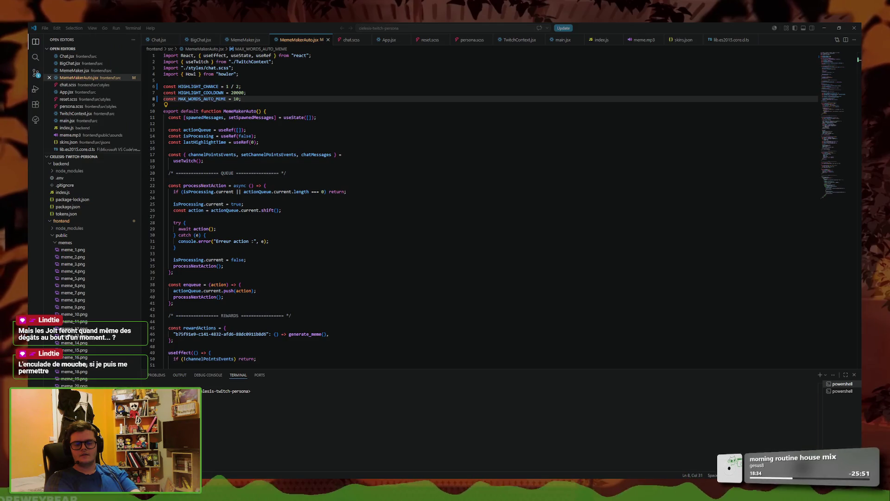
key("alt+Tab")
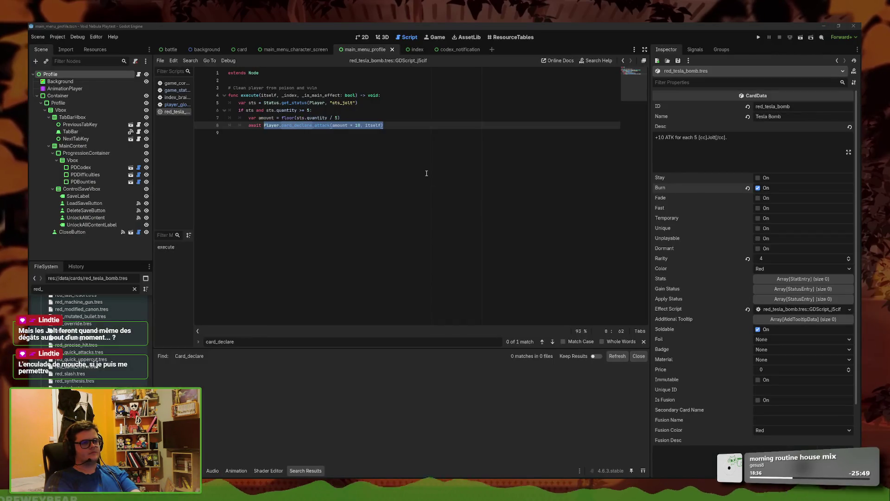
Read the comment on the row 49 Nanites achievement, then open game_stats.gd in Godot
left_click(427, 173)
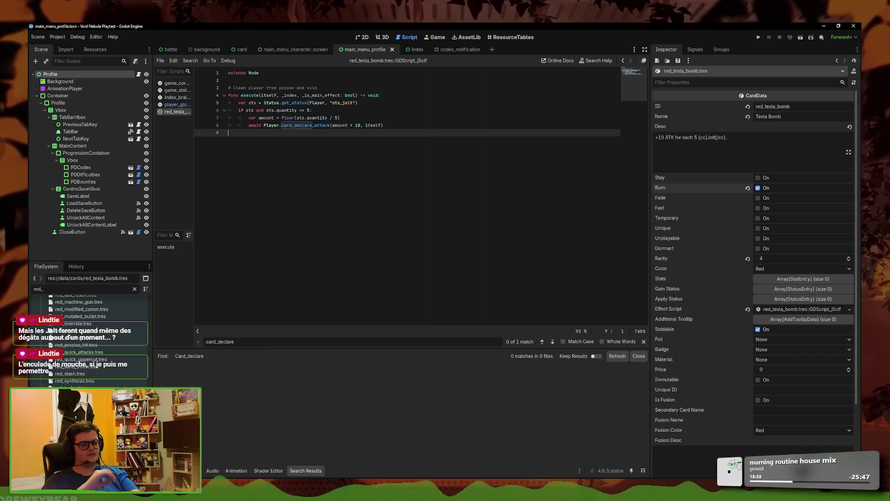
left_click(324, 454)
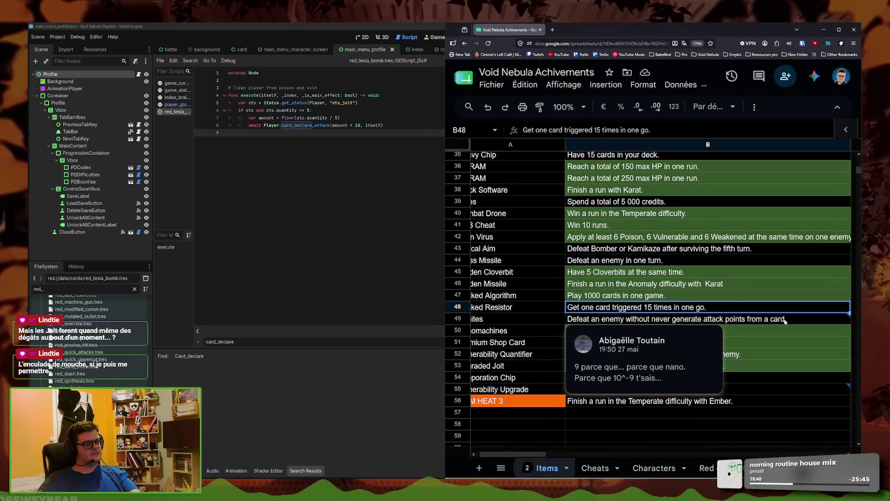
left_click(666, 337)
left_click(506, 324)
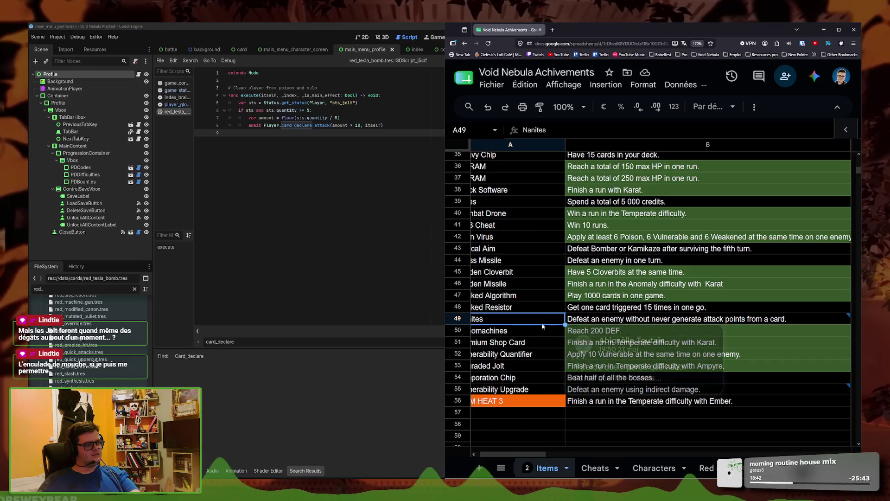
mouse_move(602, 319)
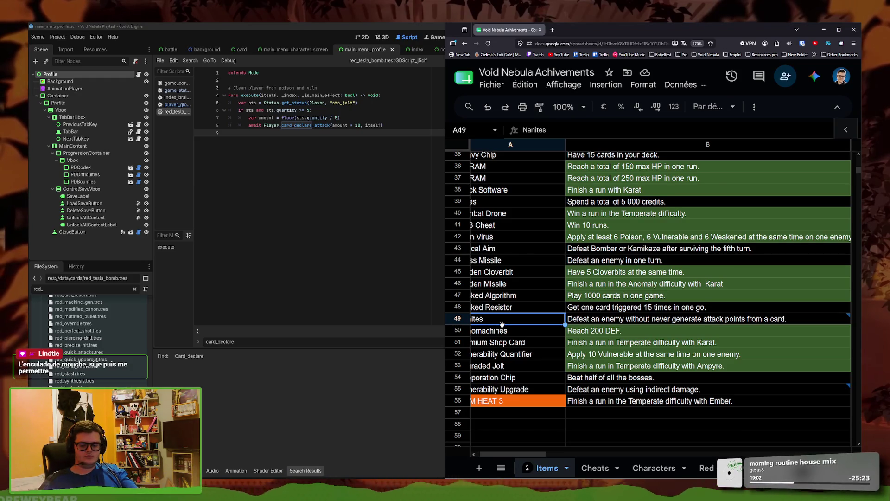
left_click(281, 281)
left_click(177, 90)
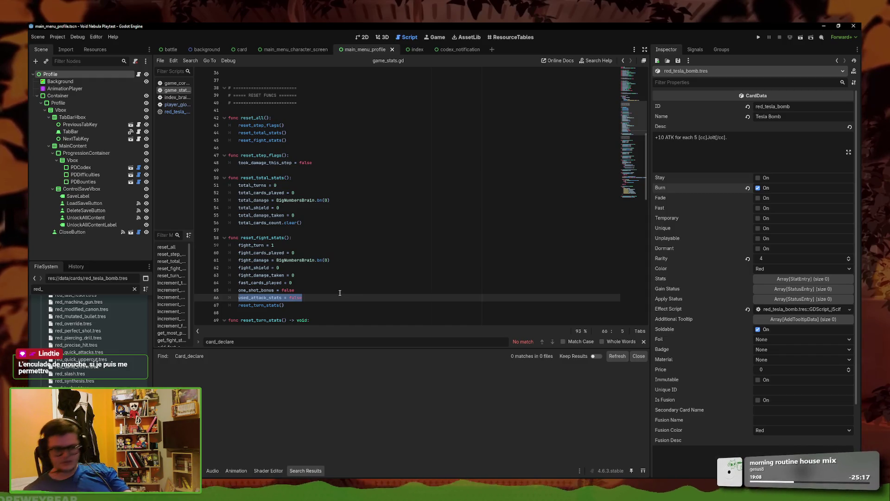
Inspect where player_global.gd sets used_attack_stats true, then go back to game_stats.gd
left_click(321, 314)
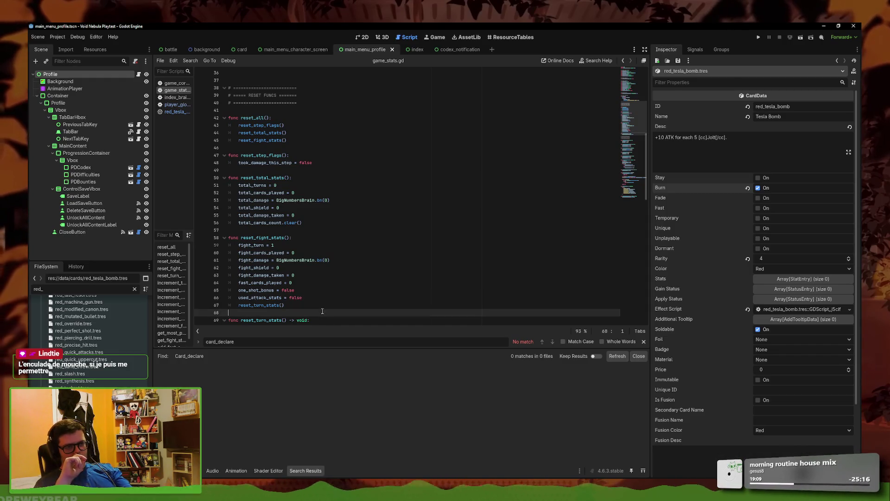
left_click(180, 104)
left_click(325, 222)
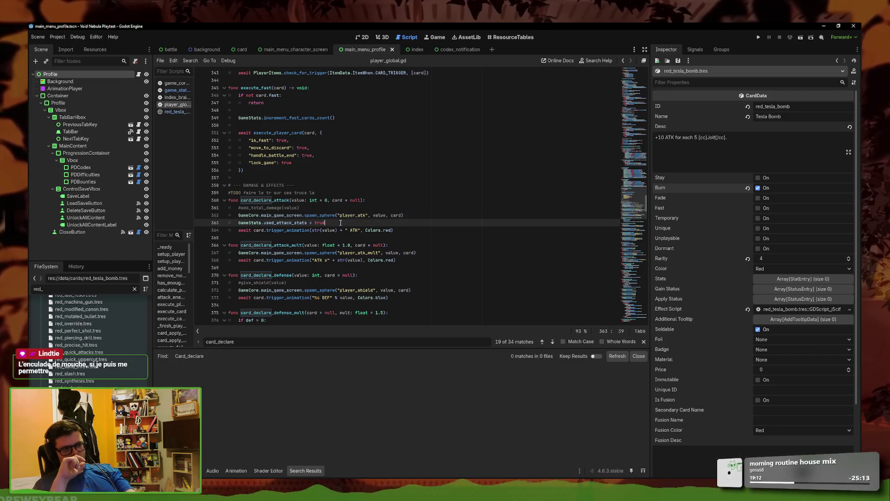
left_click(366, 230)
key("alt+Left")
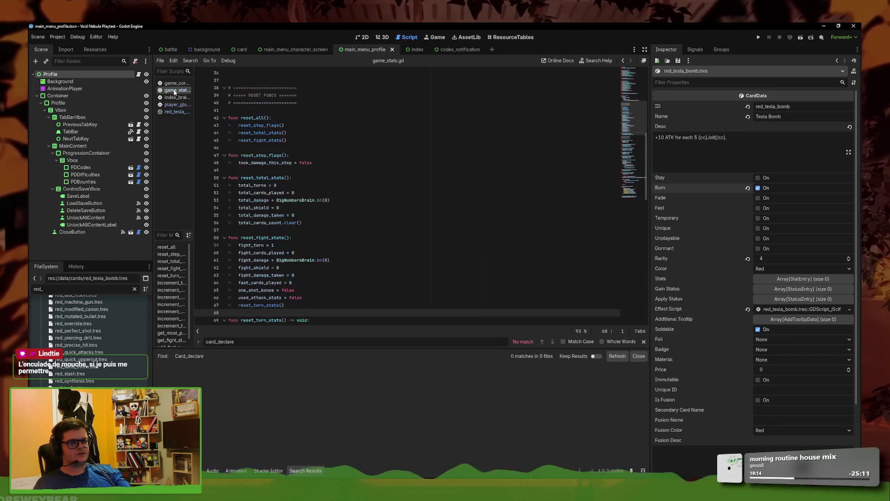
Check used_attack_stats' declaration and its reset in reset_fight_stats, and widen the script list
left_click(316, 284)
scroll(316, 285, "up", 6)
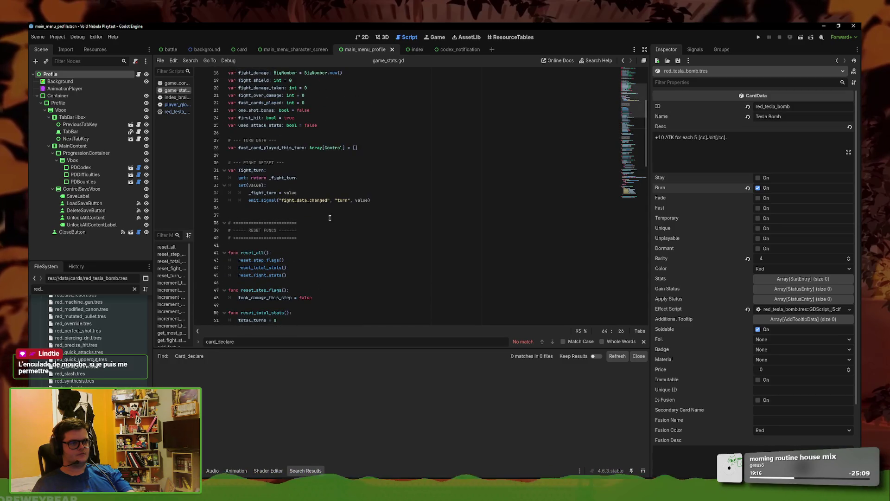
left_click(330, 124)
scroll(334, 139, "up", 2)
scroll(308, 303, "down", 8)
left_click(307, 297)
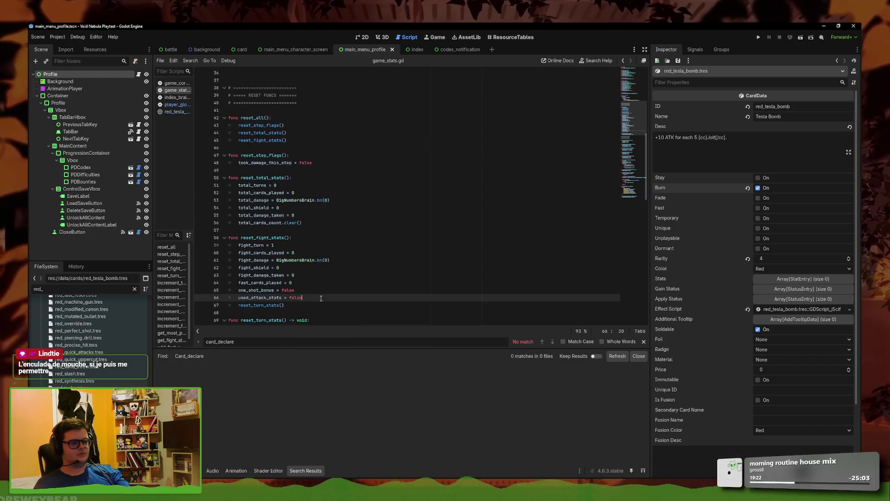
left_click_drag(191, 117, 218, 116)
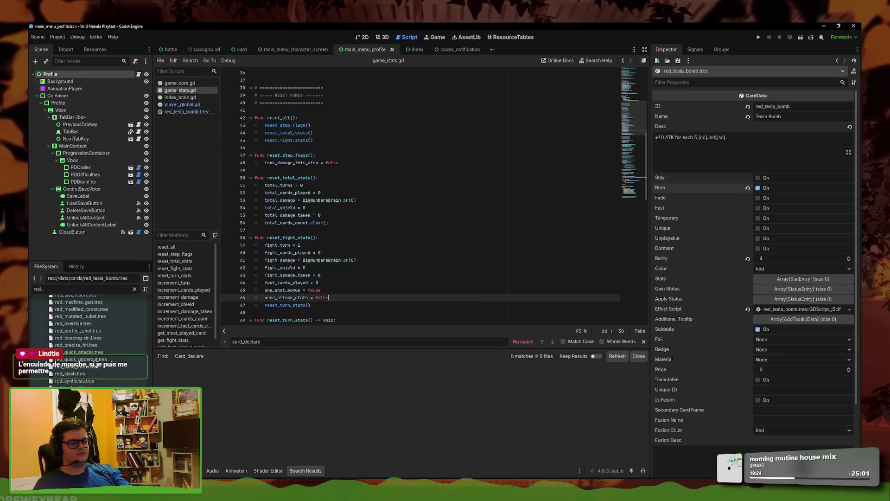
Glance at the spreadsheet, return to Godot and select the FileSystem filter text
left_click(381, 436)
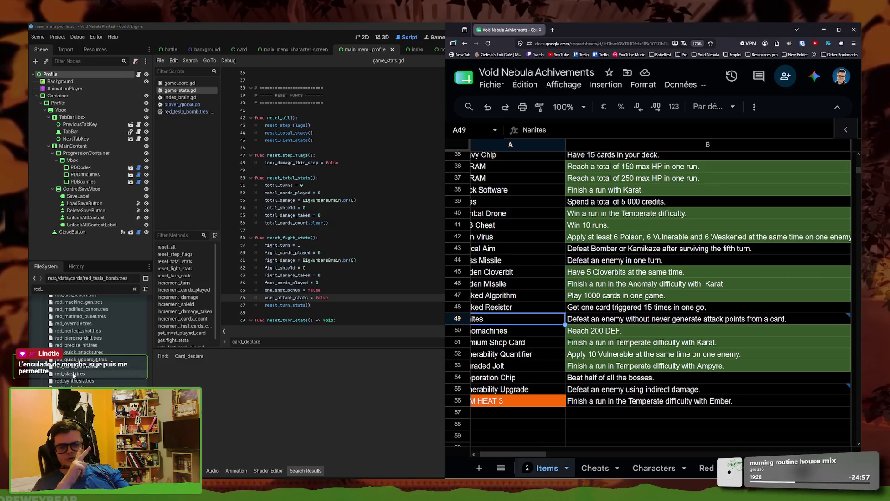
left_click(73, 290)
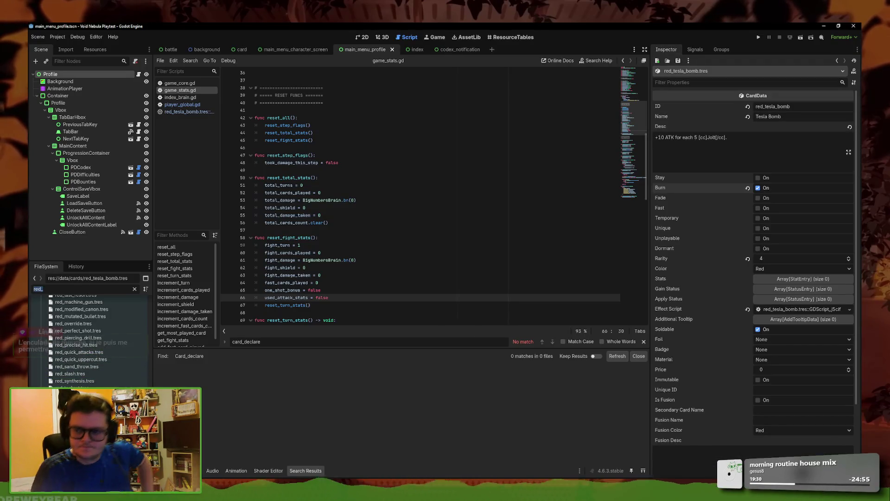
key("ctrl+a")
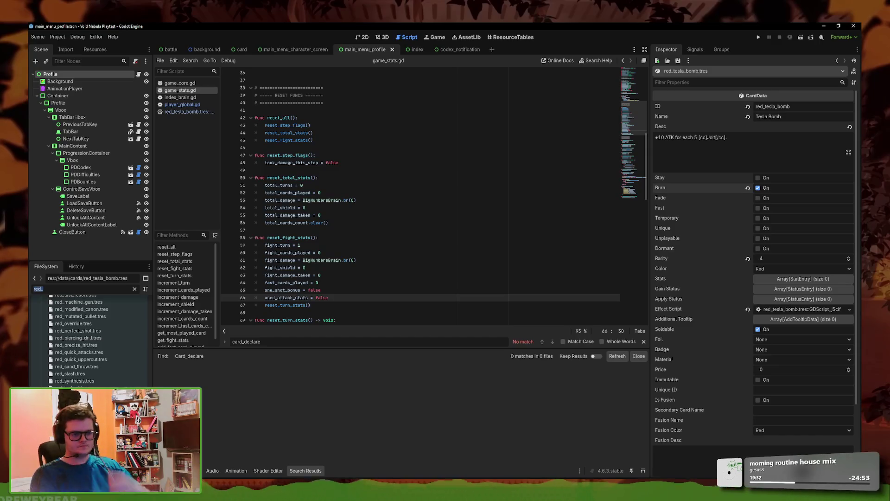
Filter by ach_ and duplicate ach_ten_wins.tres as ach_kill_first_turn.tres
type("ach_")
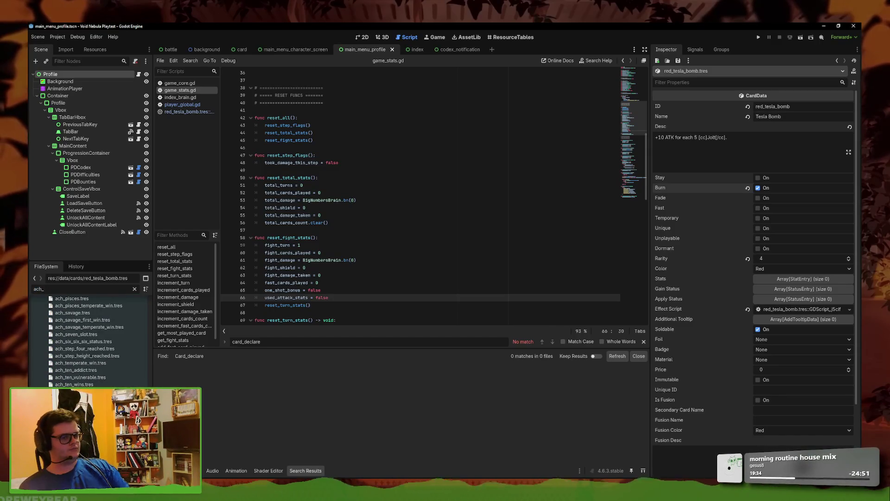
right_click(100, 384)
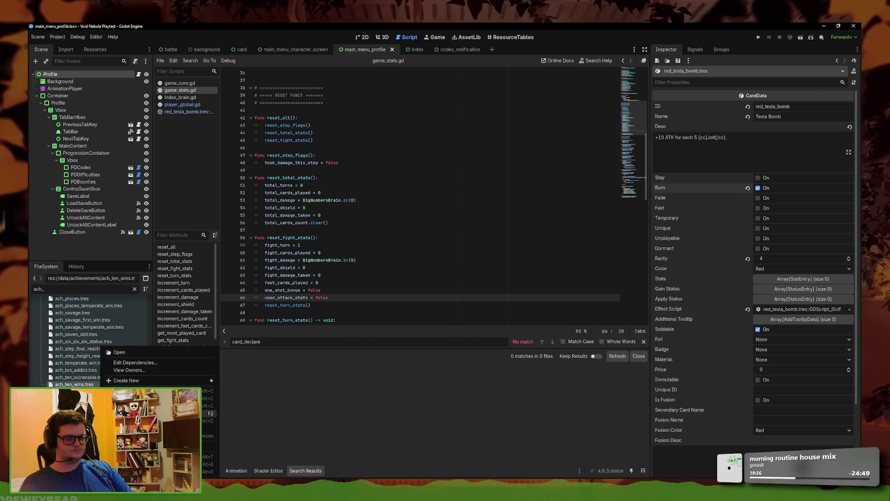
left_click(139, 417)
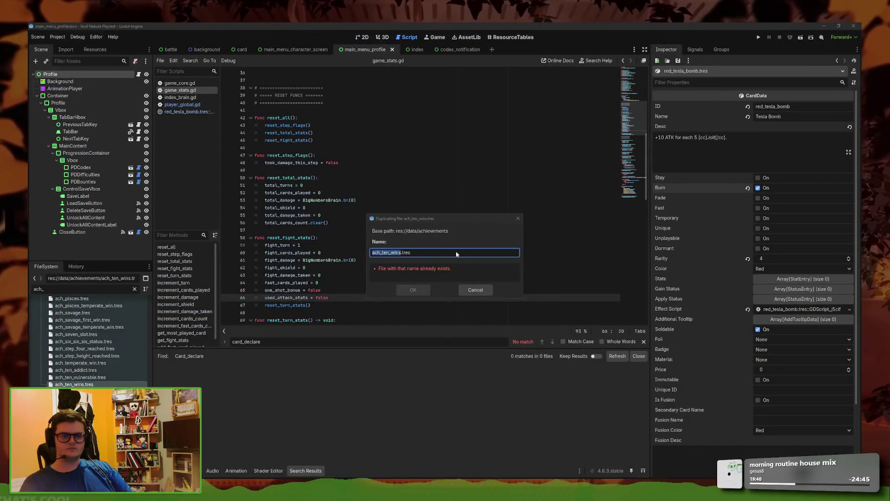
left_click(424, 245)
key("BackSpace")
key("BackSpace")
key("BackSpace")
key("BackSpace")
key("BackSpace")
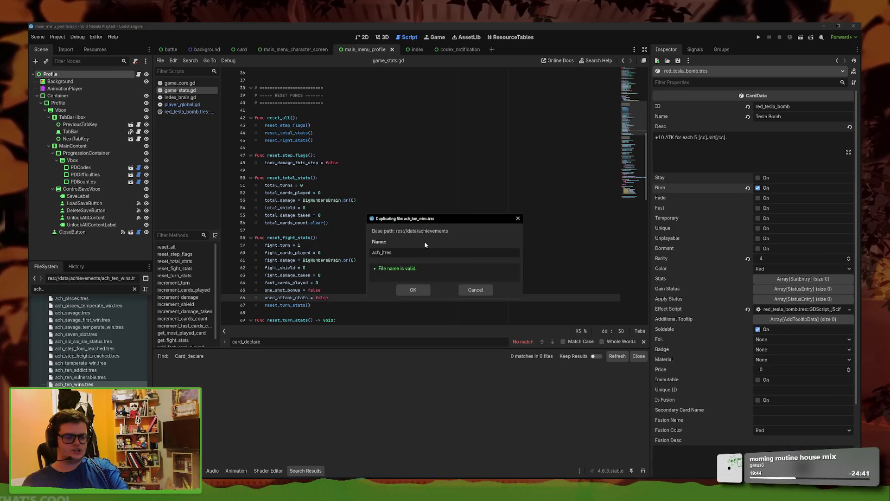
type("kill_firs")
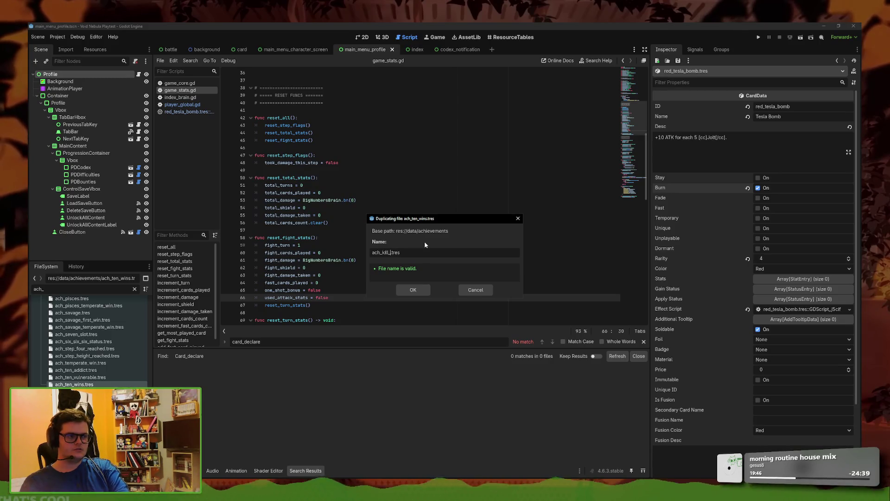
type("t_turn")
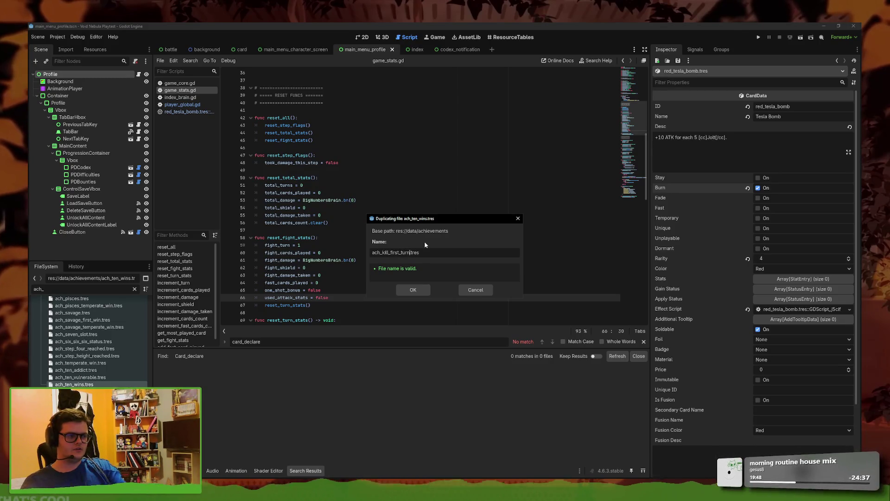
left_click(413, 289)
Filter the FileSystem by first_ and load ach_kill_first_turn.tres in the Inspector
double_click(78, 289)
type("first_")
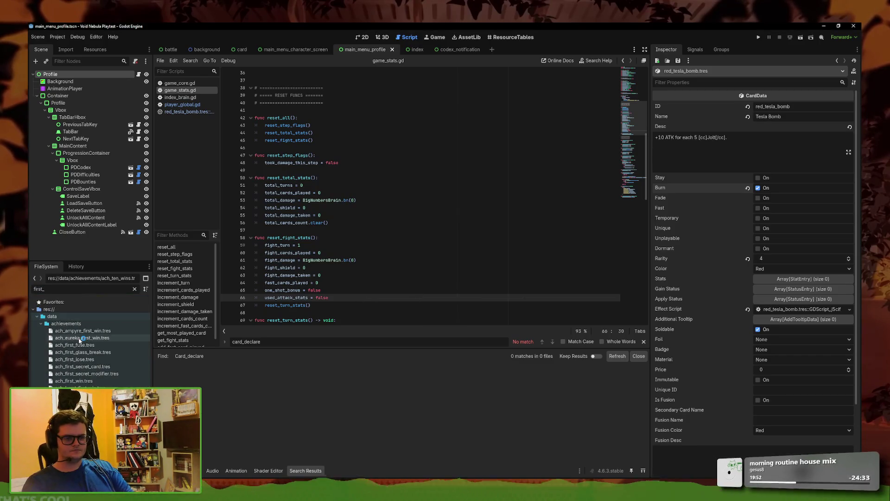
left_click(88, 388)
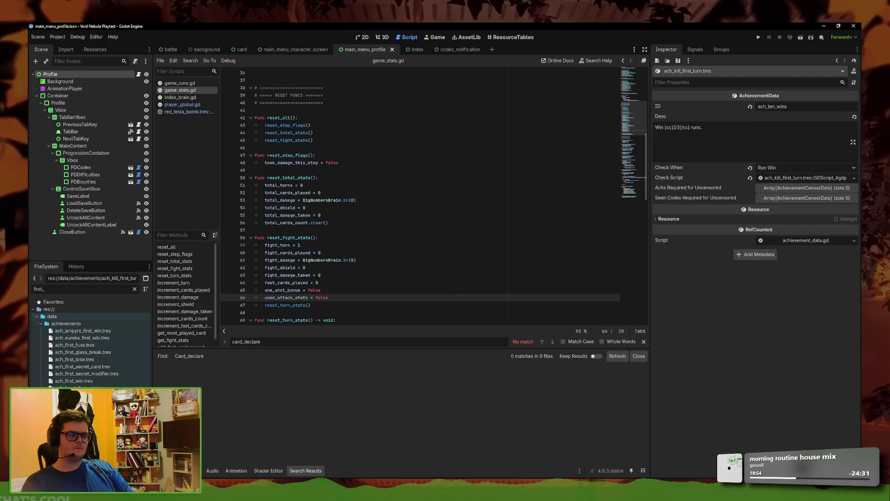
Set the achievement's Check When option to Fight End
left_click(806, 178)
left_click(790, 168)
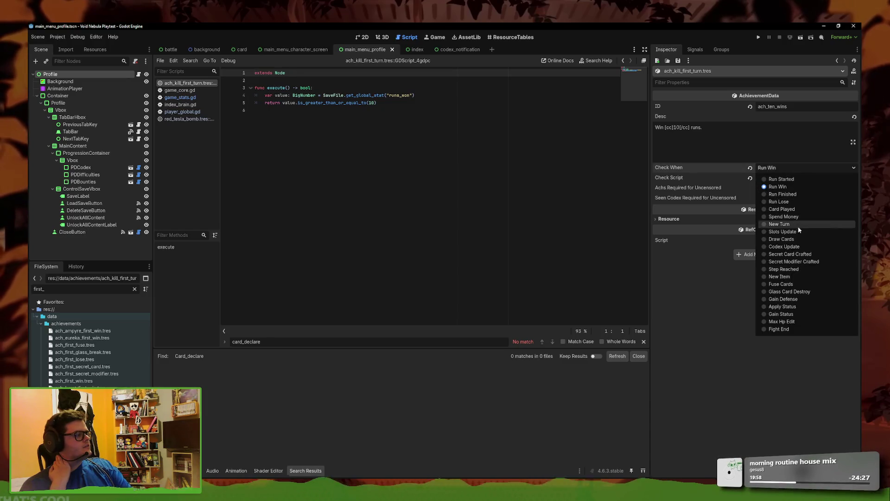
left_click(783, 329)
Rewrite the achievement description as 'Beat a enemy in one turn.'
triple_click(758, 151)
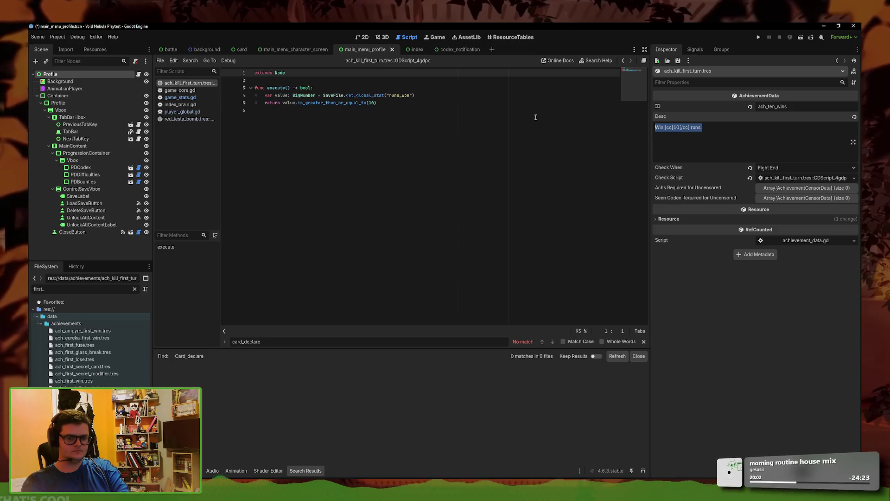
type("Beat a enemy in")
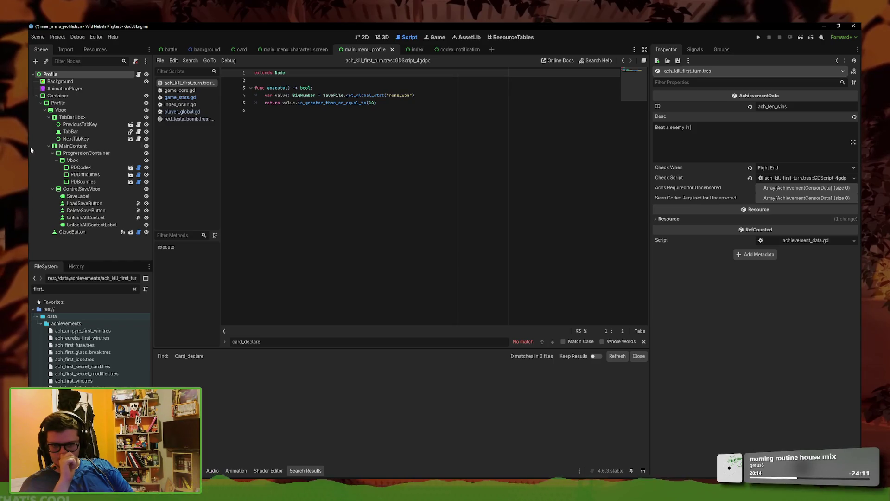
left_click(183, 98)
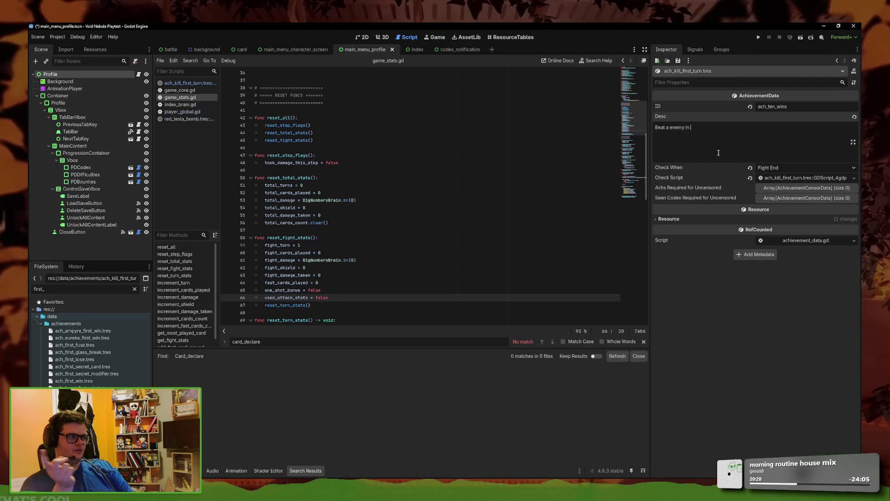
type("one turn.")
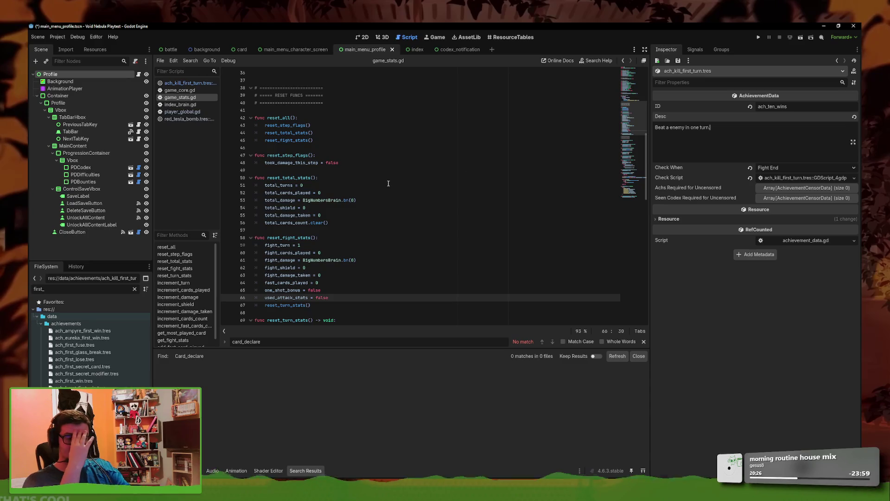
Add first_turn = true to reset_fight_stats in game_stats.gd and save
key("Return")
type("first")
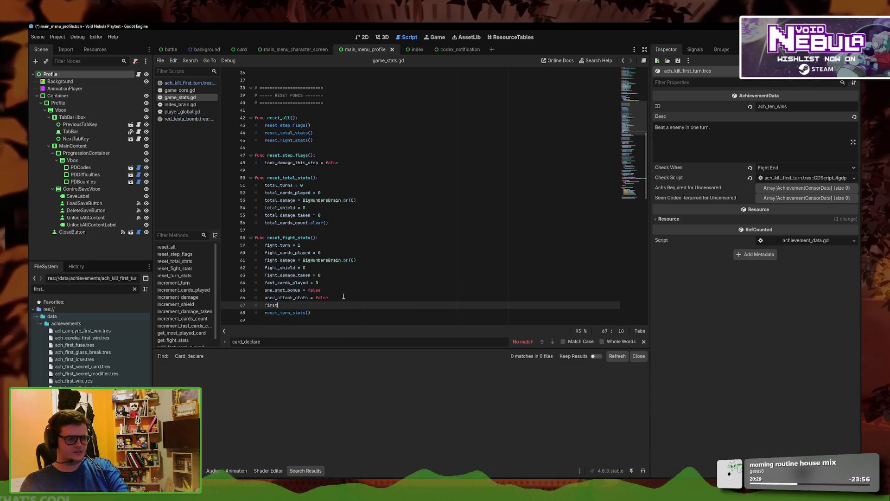
type("_turn = tru")
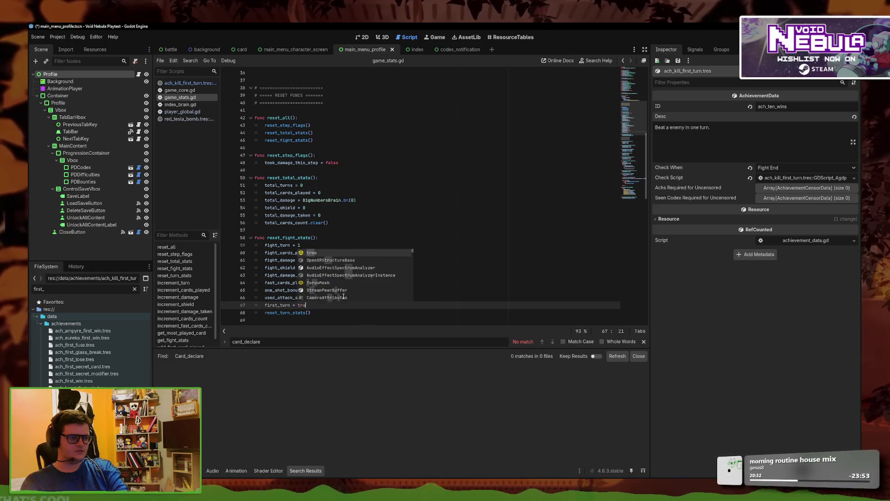
key("Return")
key("ctrl+s")
Declare var first_turn: bool = true among the fight data variables and save
scroll(324, 296, "up", 5)
scroll(325, 216, "up", 2)
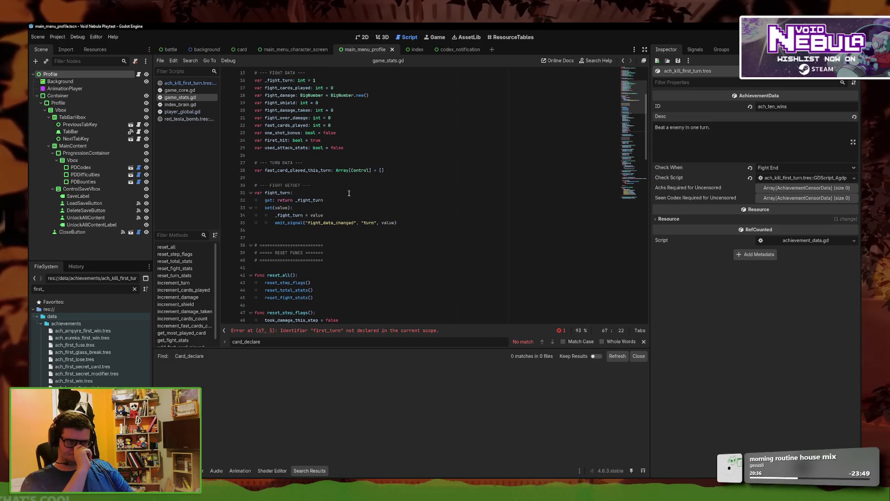
scroll(335, 185, "down", 5)
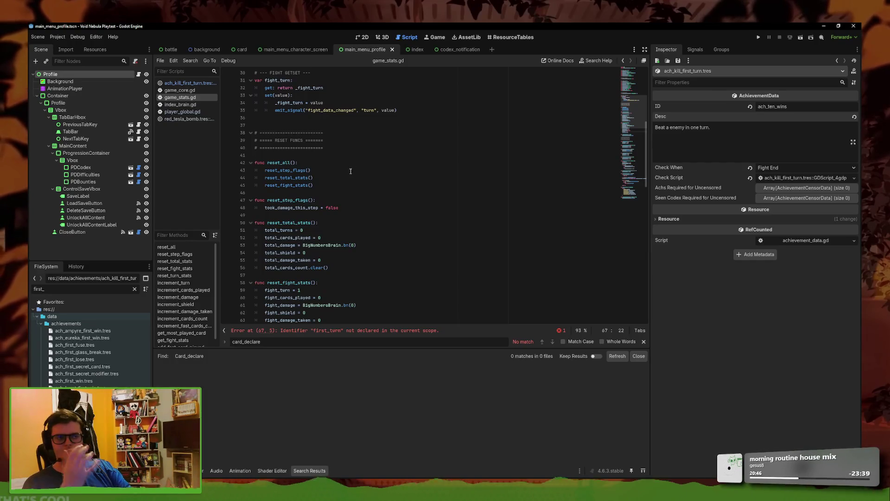
scroll(351, 171, "up", 5)
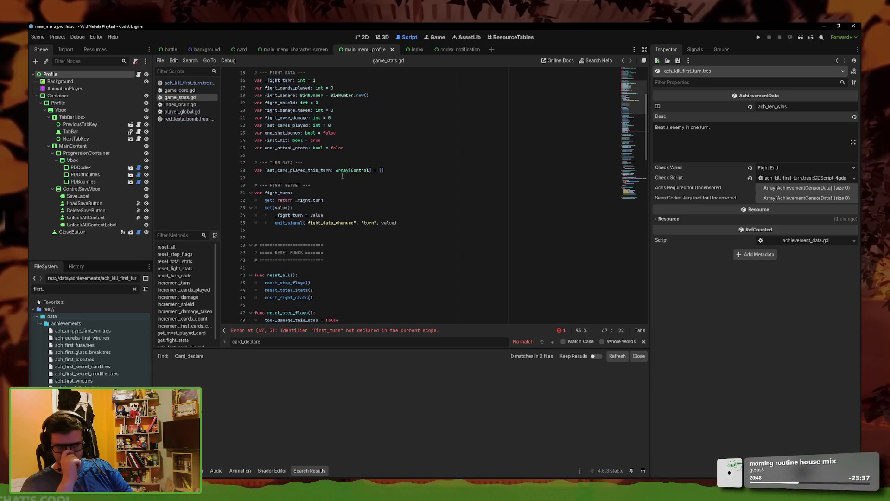
scroll(342, 176, "down", 6)
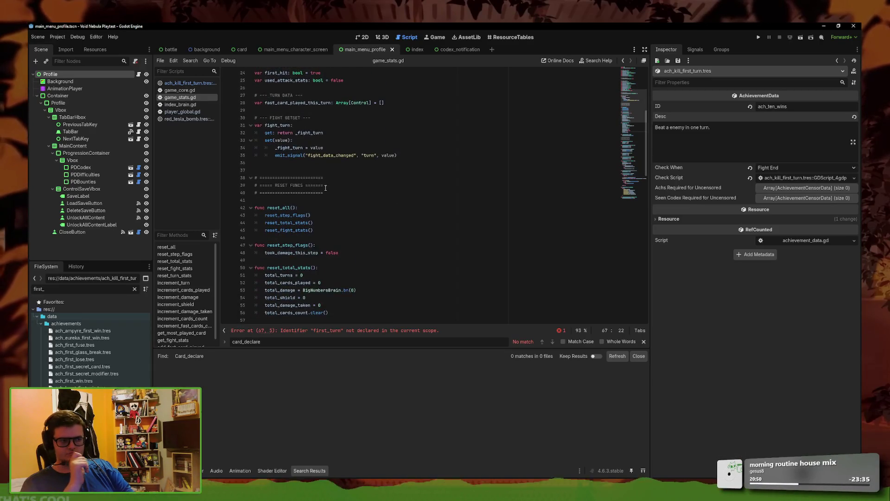
scroll(323, 192, "up", 7)
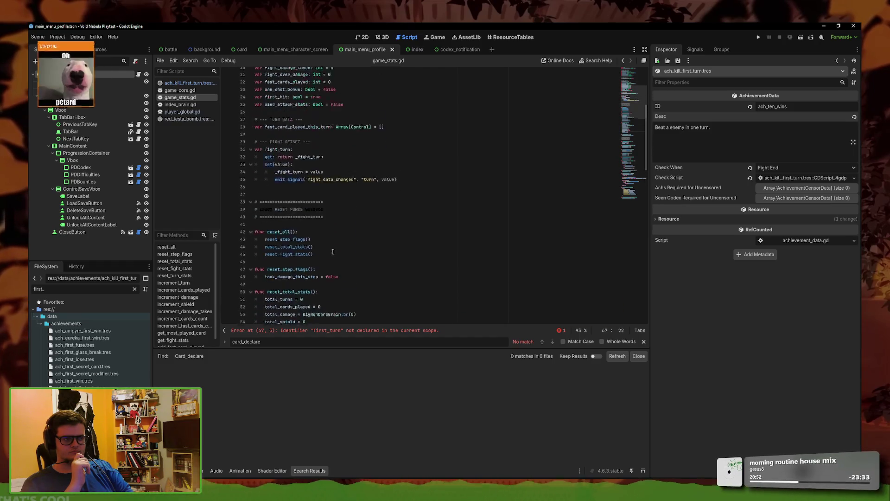
left_click(360, 170)
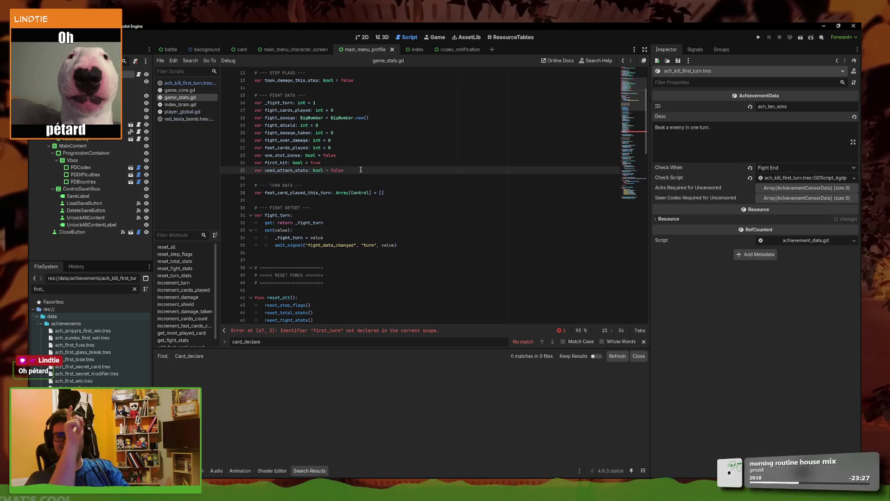
key("Return")
type("var ")
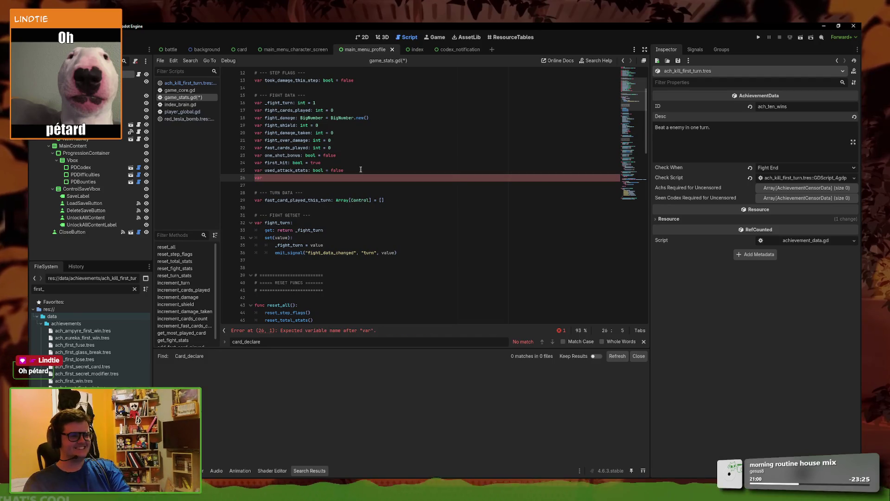
type("first_turn: boo")
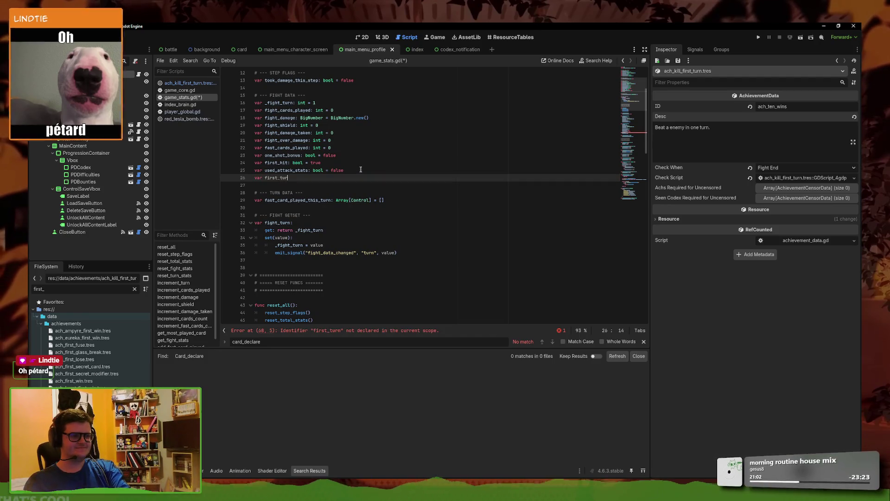
key("alt+Up")
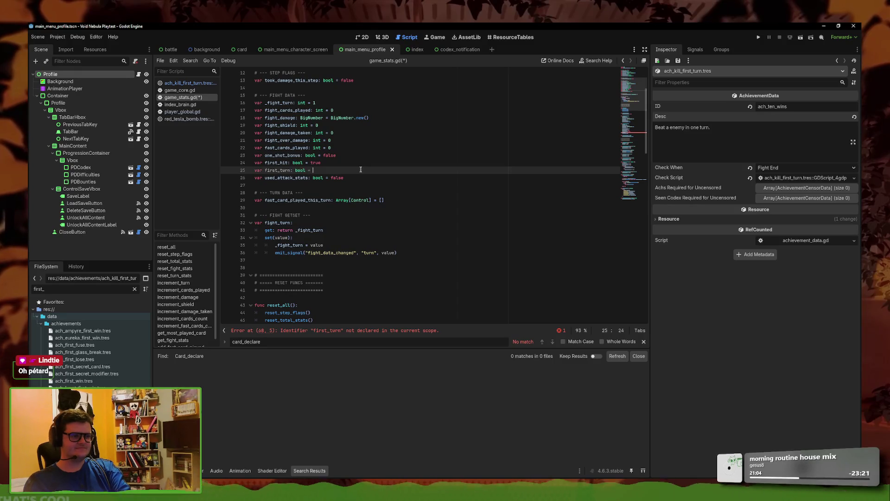
type("tr")
key("Return")
key("ctrl+s")
left_click(349, 164)
left_click(188, 62)
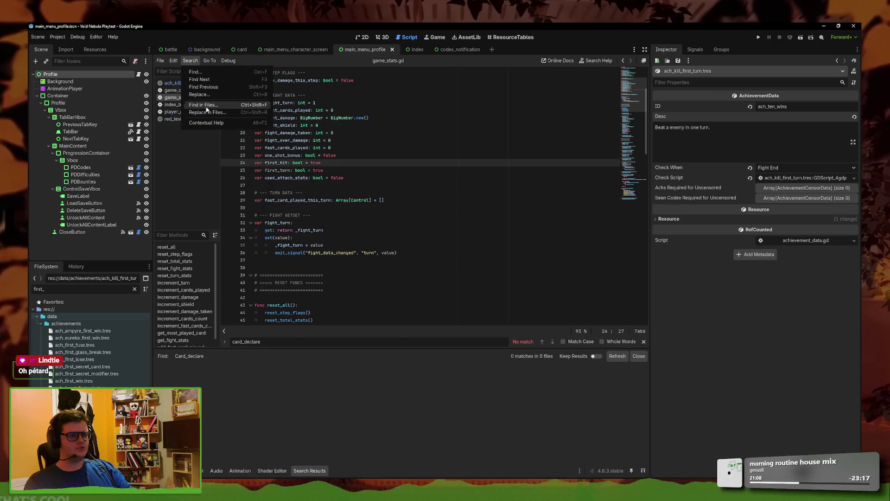
Select the increment_turn function name in game_stats.gd
left_click(213, 107)
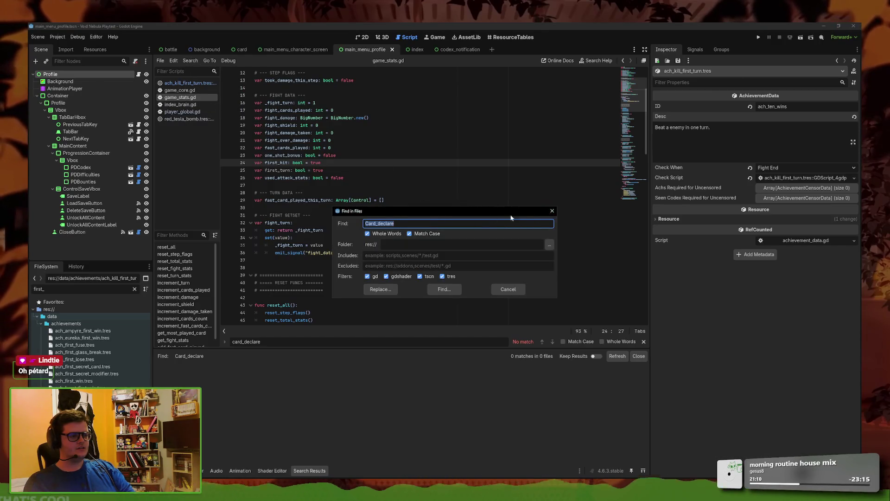
left_click(552, 211)
scroll(383, 221, "down", 10)
scroll(310, 264, "down", 4)
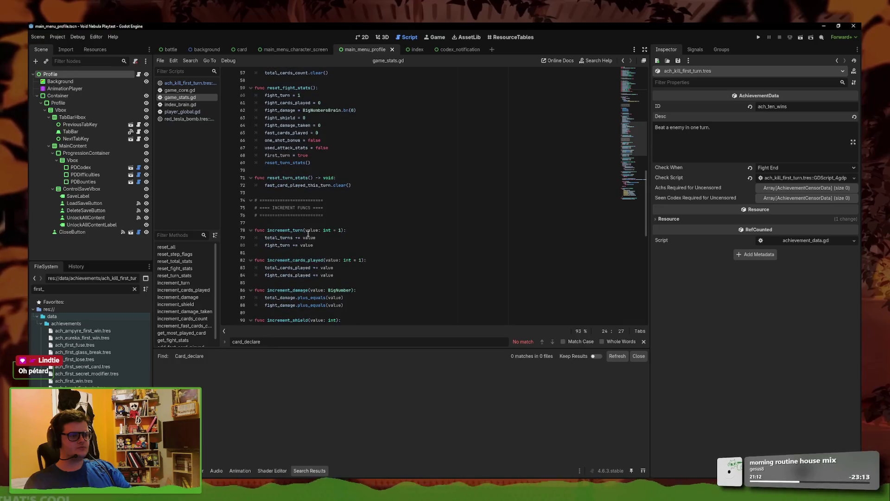
double_click(304, 229)
left_click(266, 230)
double_click(268, 231)
Find increment_turn across the project and open its call in game_core.gd's go_next_turn
left_click(190, 60)
left_click(200, 108)
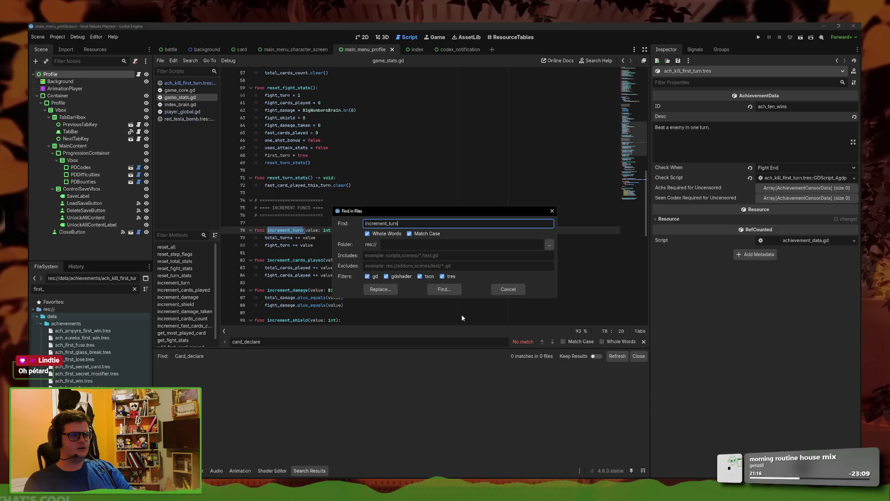
left_click(444, 289)
left_click(245, 393)
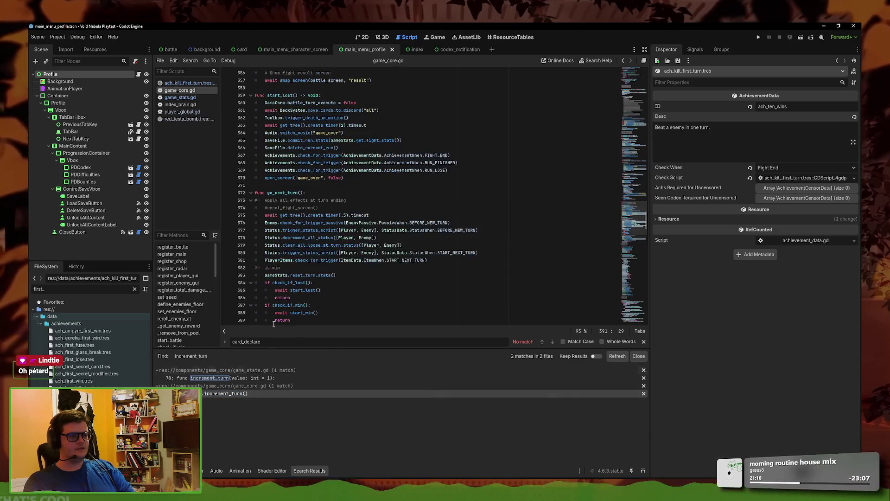
left_click(459, 262)
key("Return")
type("GameStats.")
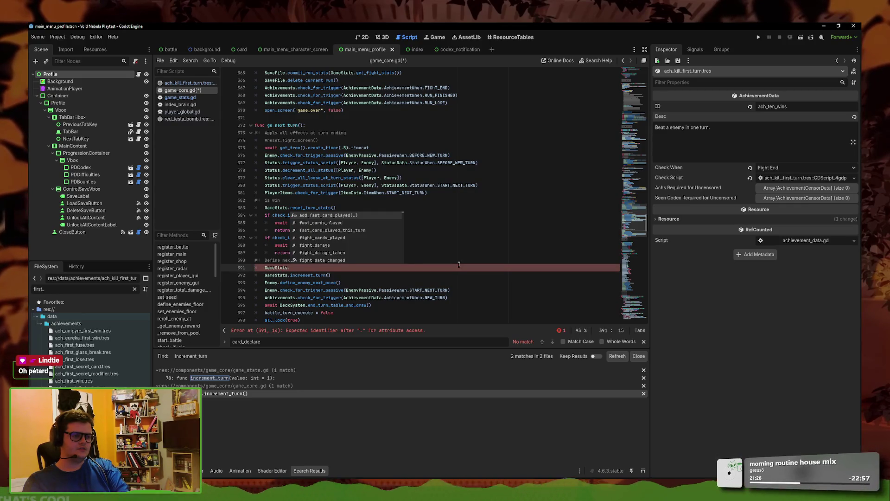
key("ctrl+z")
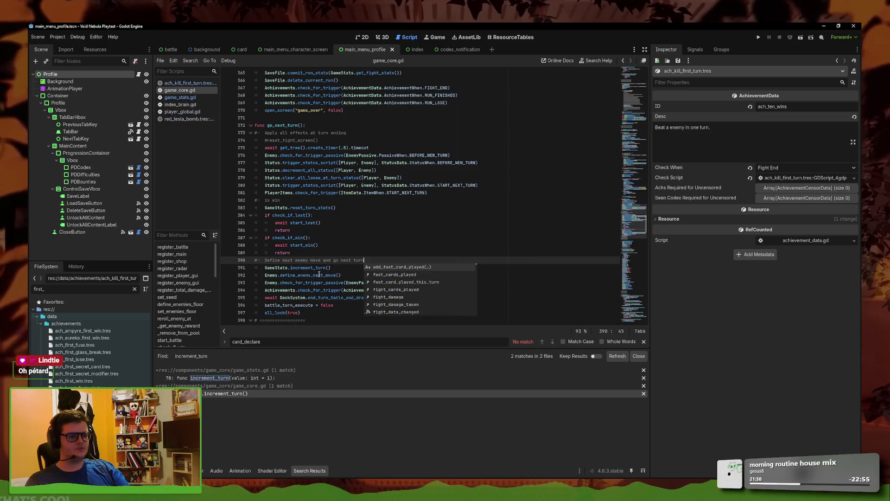
Jump to the increment_turn definition, add an empty line inside it, and return to the call
left_click(318, 268, "ctrl")
left_click(379, 201)
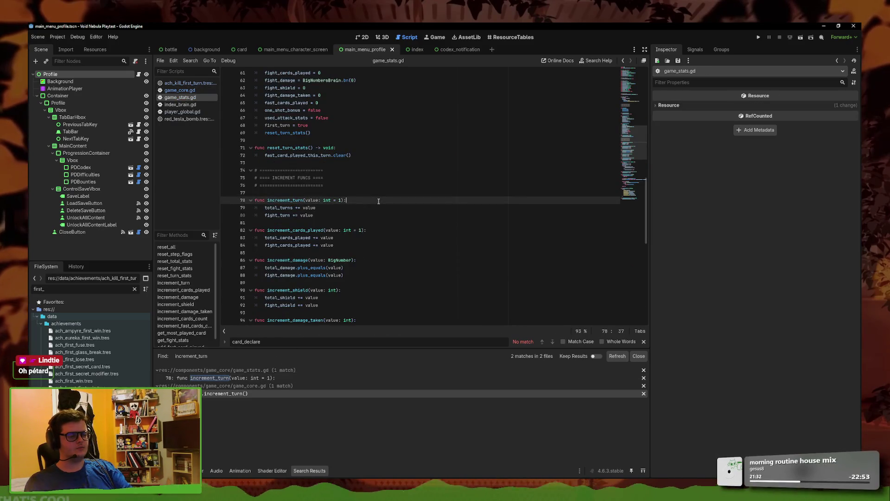
key("Return")
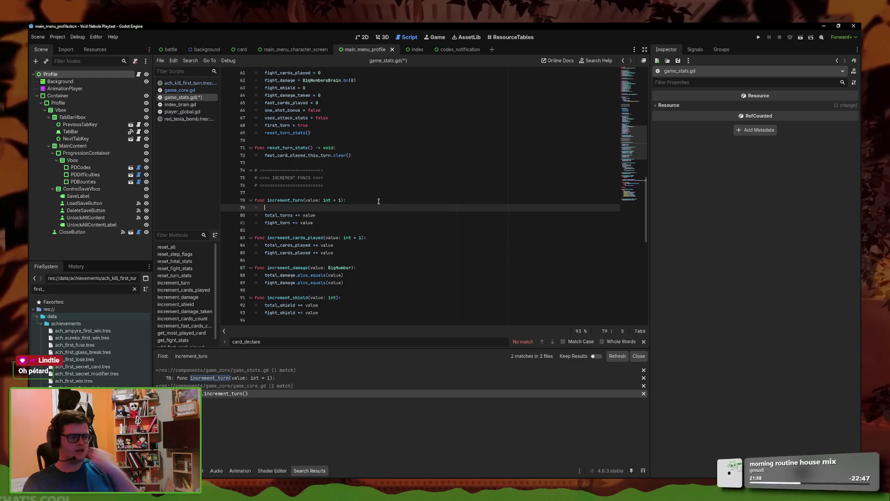
left_click(252, 393)
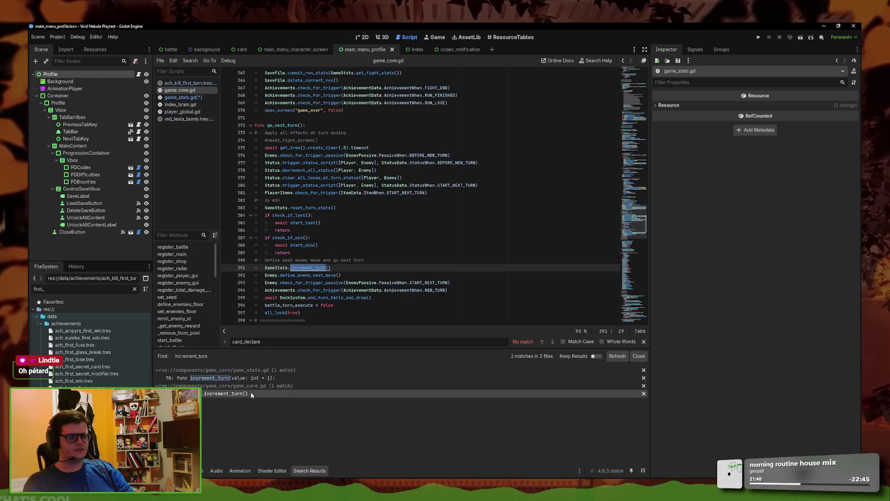
Start a project-wide search for go_next_turn
scroll(318, 305, "up", 1)
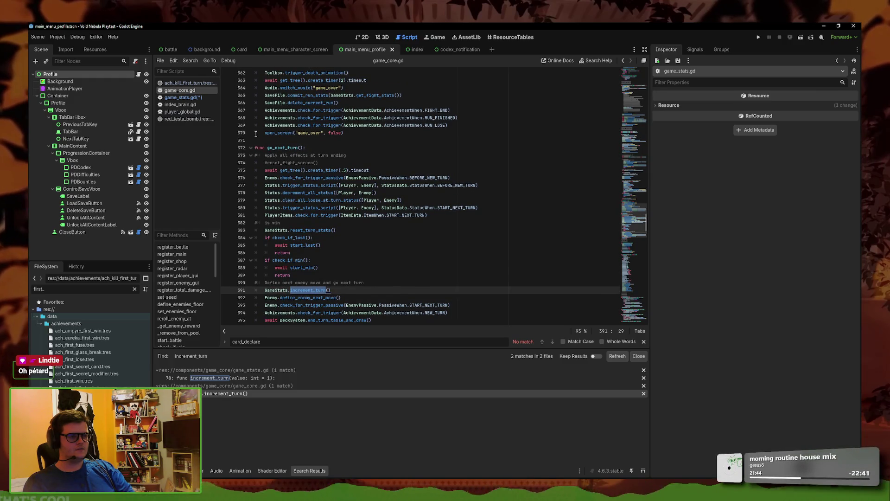
left_click(190, 60)
left_click(197, 105)
type("go")
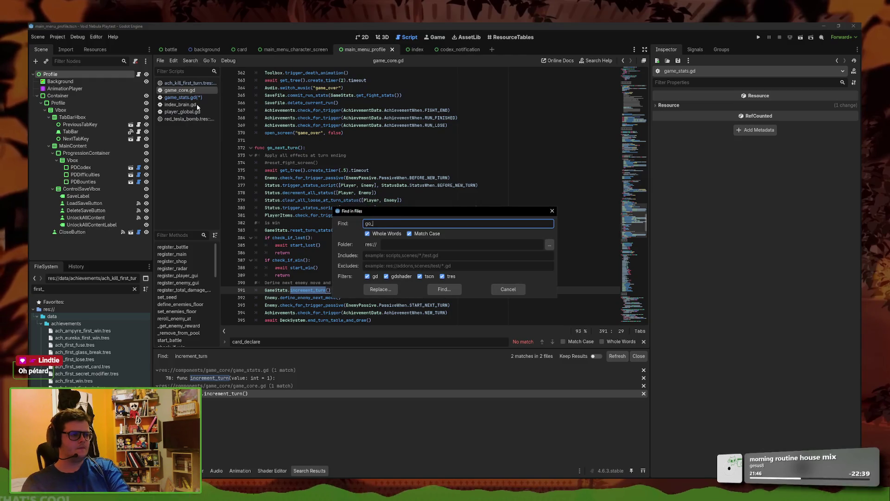
type("_next_turn")
Run the go_next_turn search and view its call in battle.gd and definition in game_core.gd
key("Return")
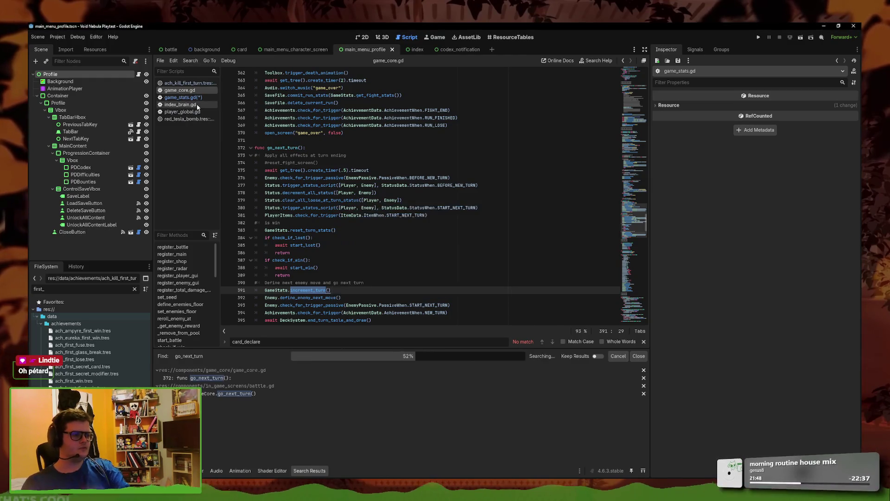
left_click(258, 393)
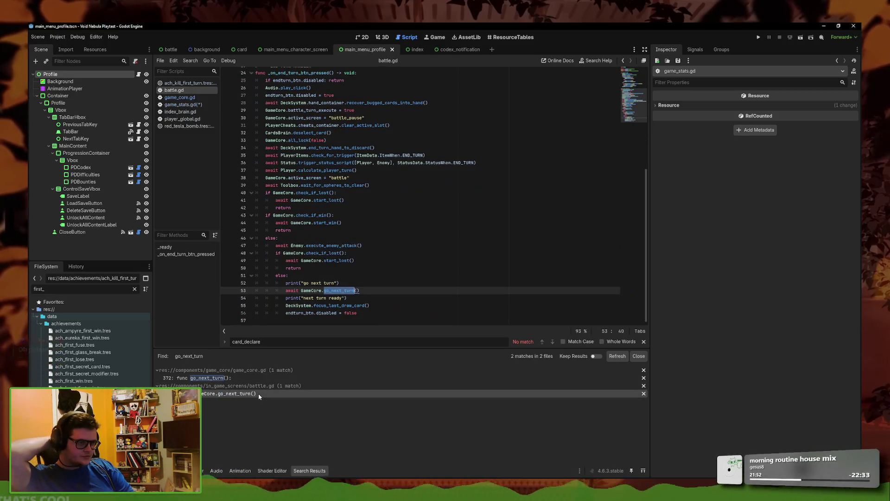
left_click(232, 377)
left_click(235, 394)
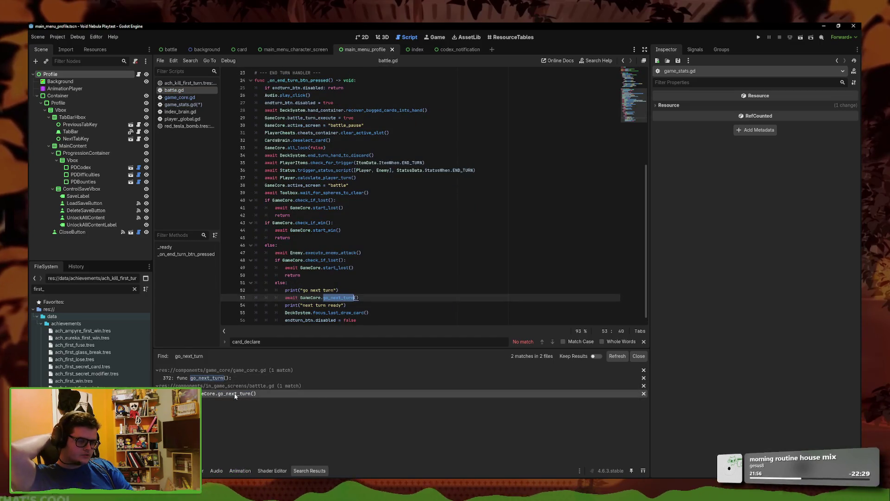
Search the project for start_battle and go to its definition's fight_turn = 1 line in game_core.gd
left_click(190, 61)
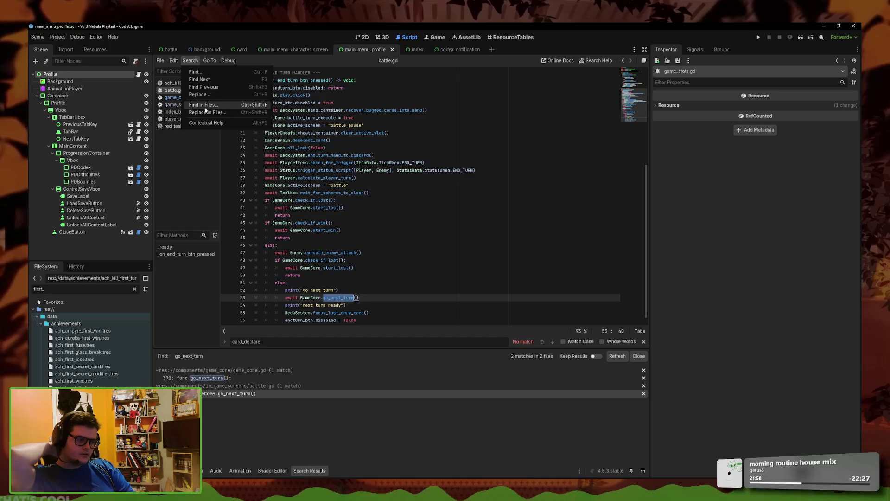
left_click(205, 107)
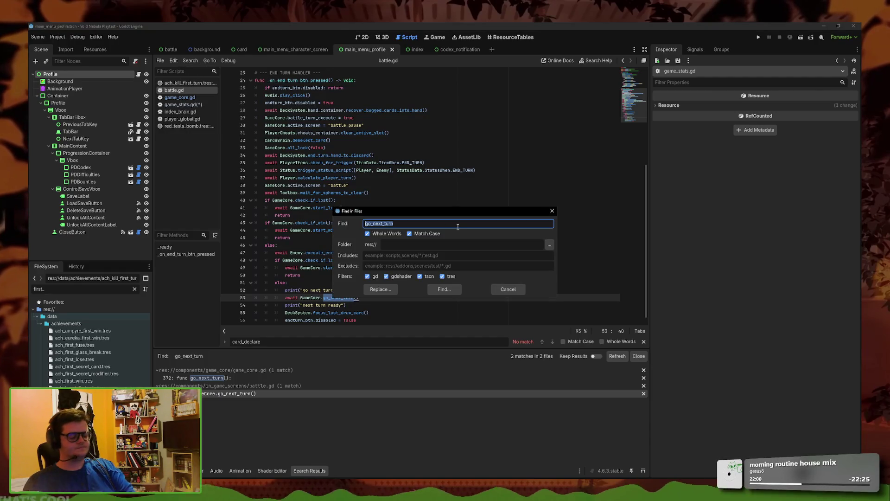
type("sta")
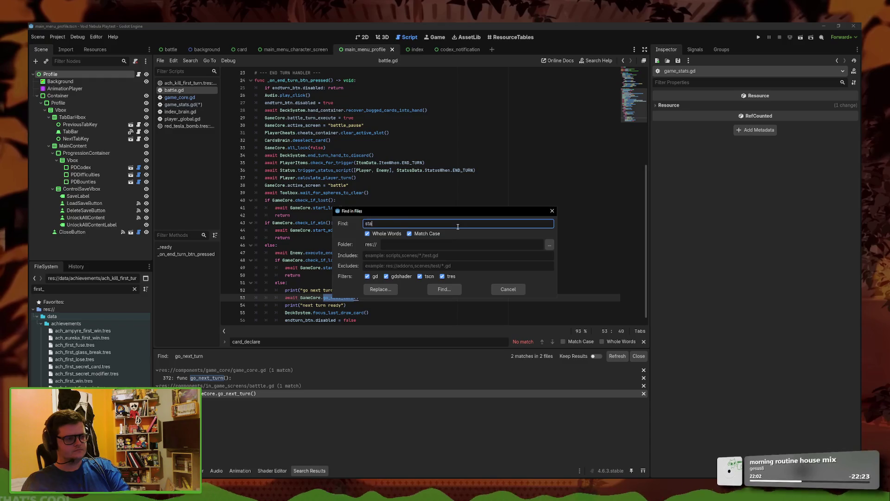
type("rt_battle")
key("Return")
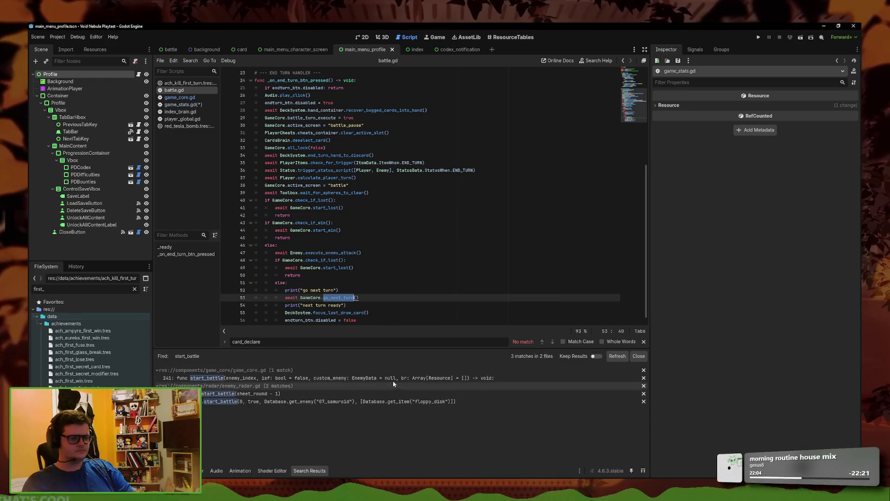
left_click(307, 394)
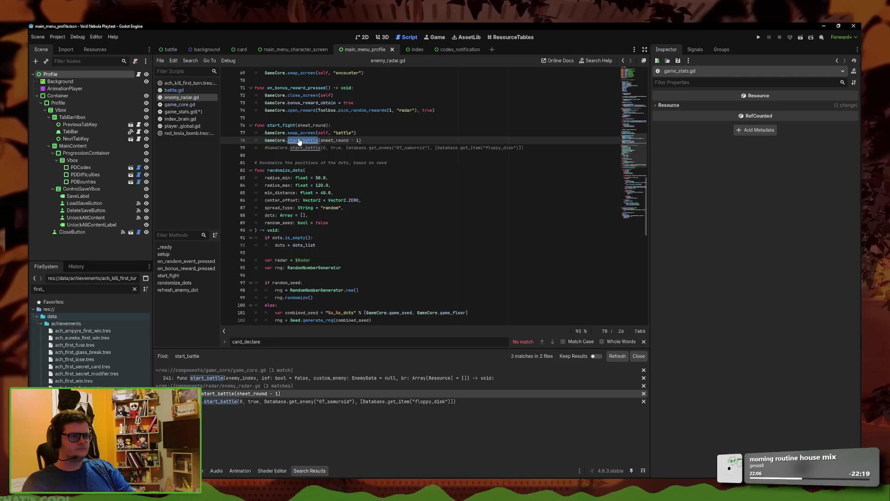
left_click(299, 140, "ctrl")
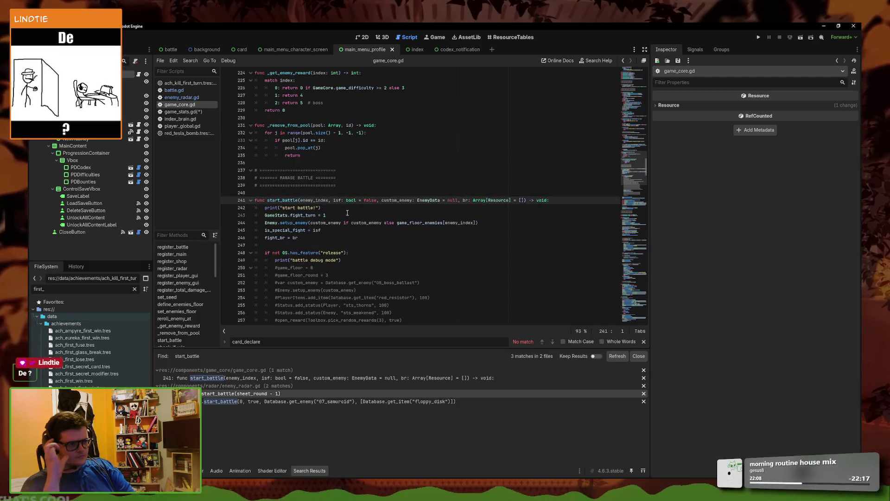
scroll(351, 218, "down", 3)
scroll(347, 217, "down", 4)
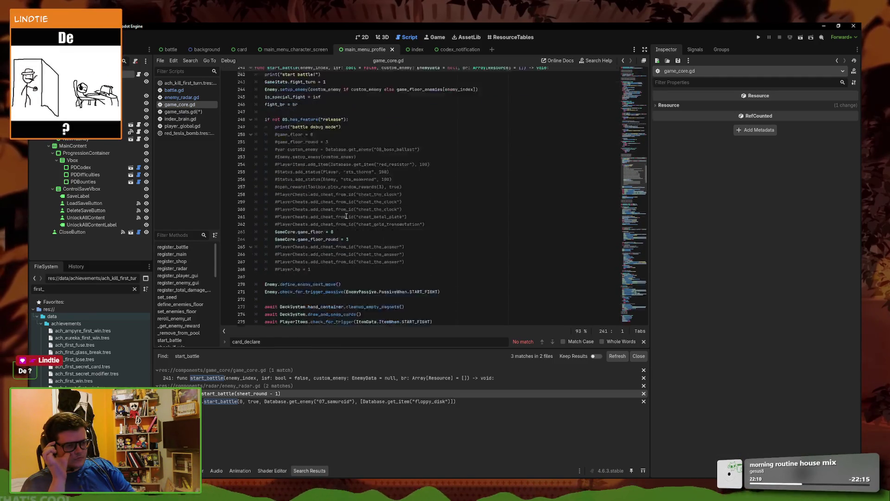
scroll(344, 211, "up", 5)
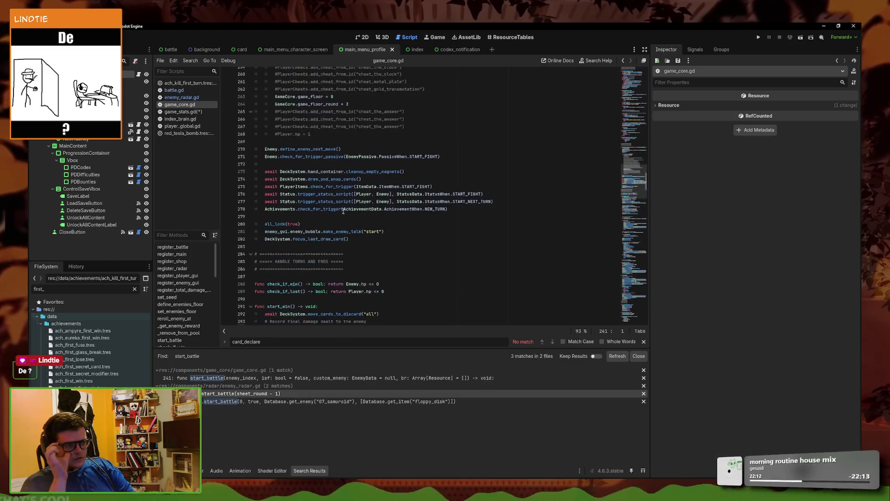
left_click(337, 172)
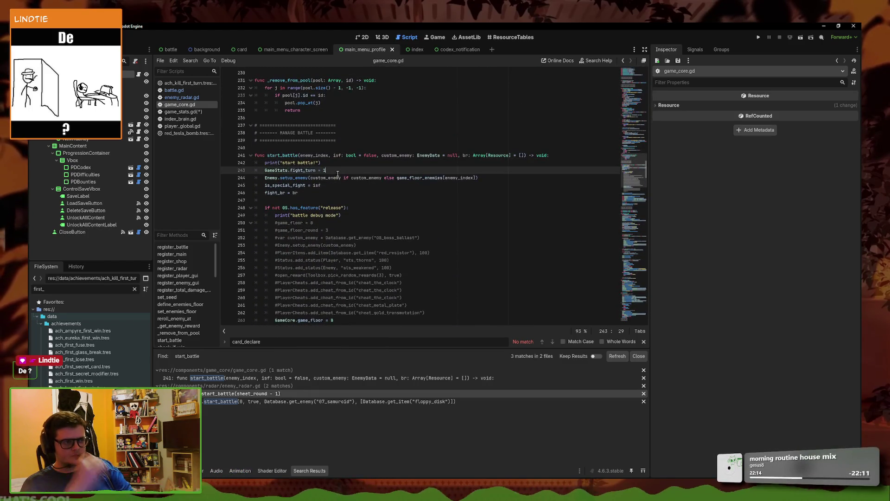
Make start_battle's print message end with an exclamation mark: 'start battle!'
key("Return")
type("GameStats")
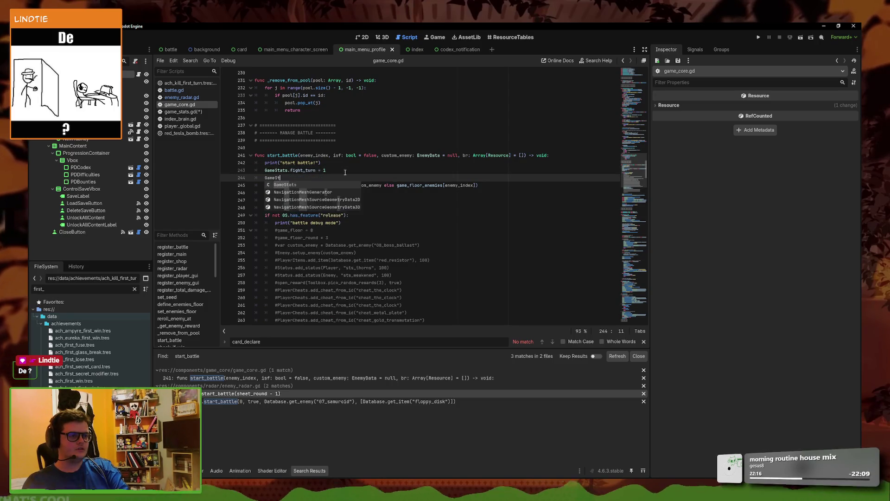
key("ctrl+z")
key("ctrl+z")
key("ctrl+z")
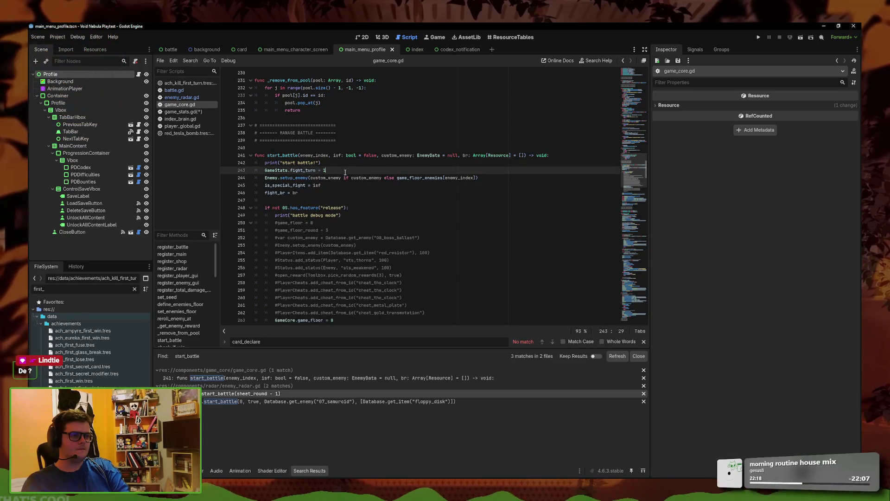
key("ctrl+shift+z")
left_click(288, 377)
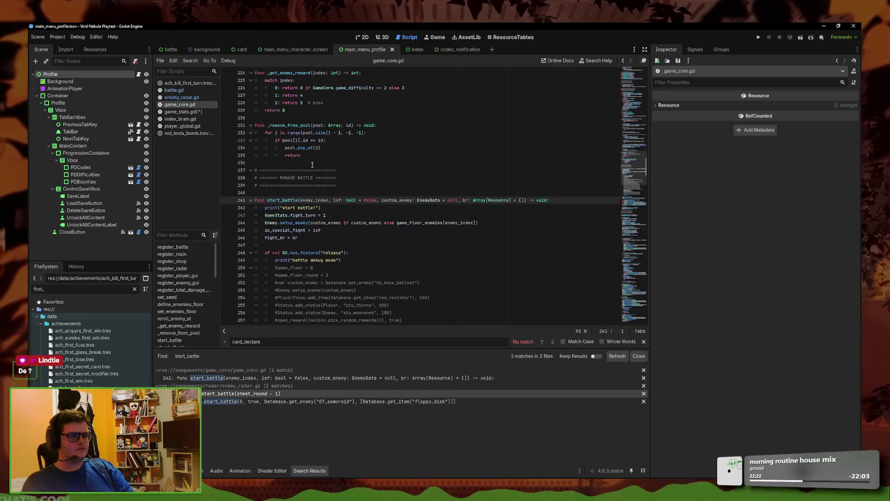
type("!\")")
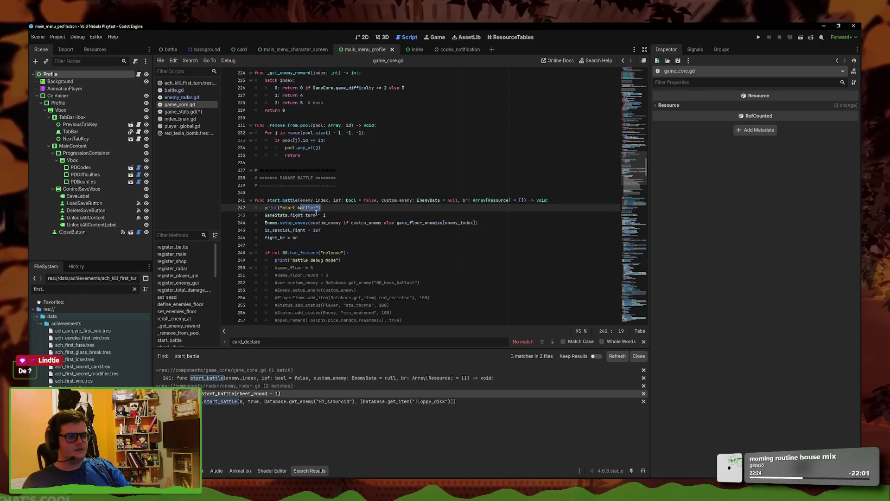
Insert a GameStats.increment_turn() call under the print statement
key("Return")
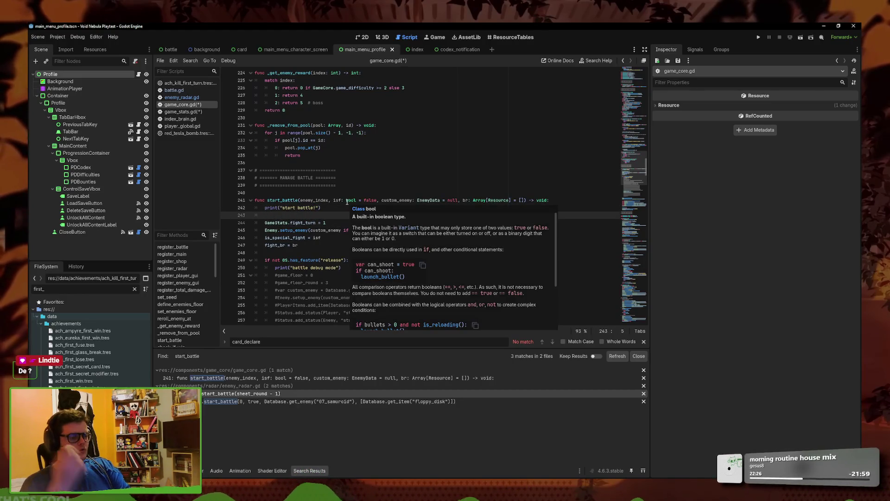
type("Game")
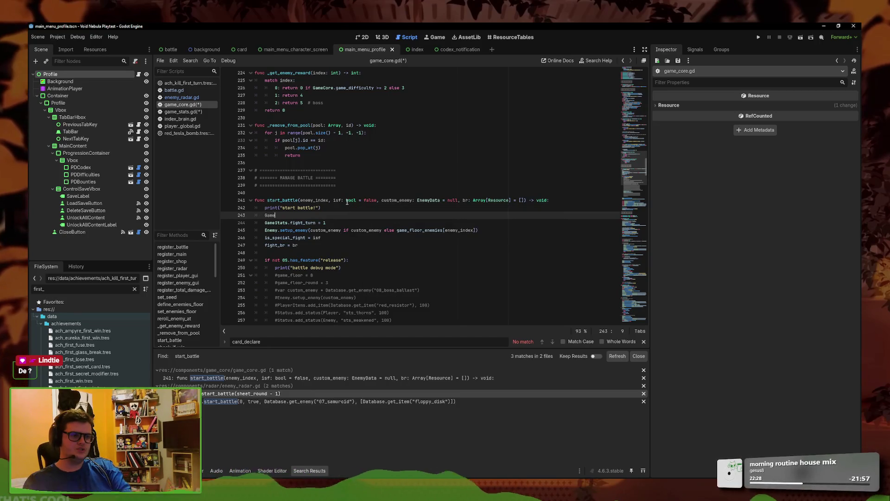
type("Stats.")
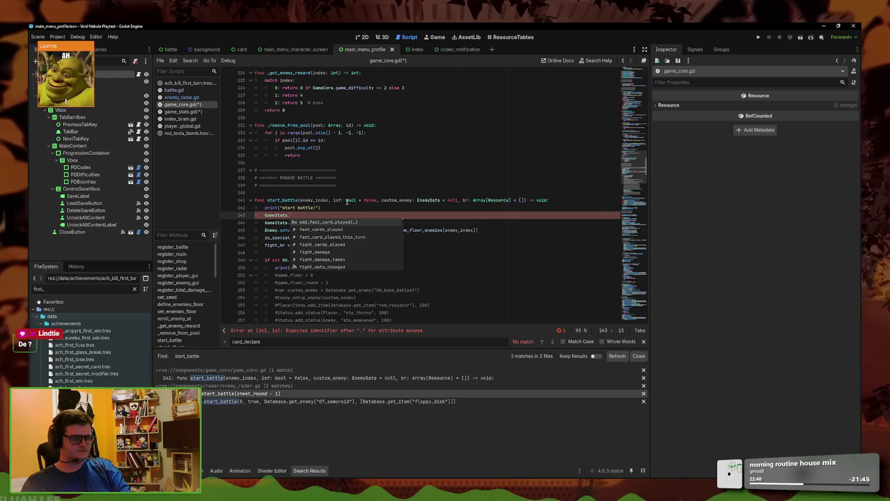
type("inc")
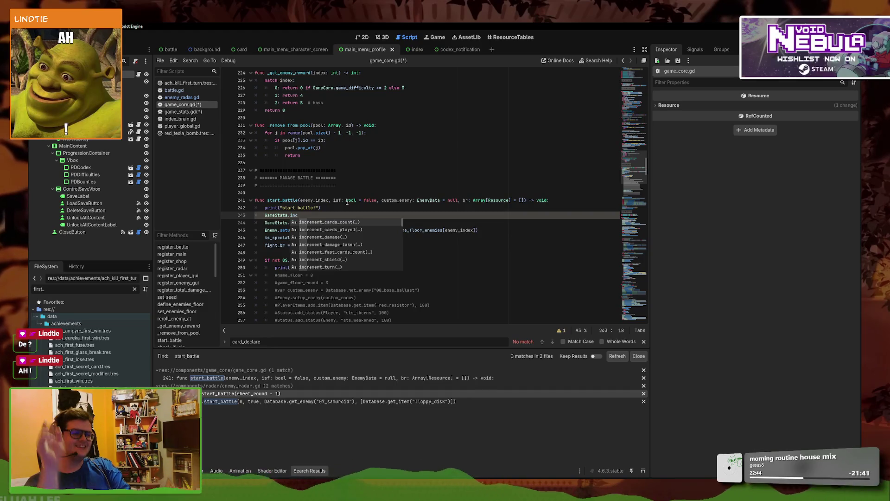
key("Down")
key("Down")
key("Down")
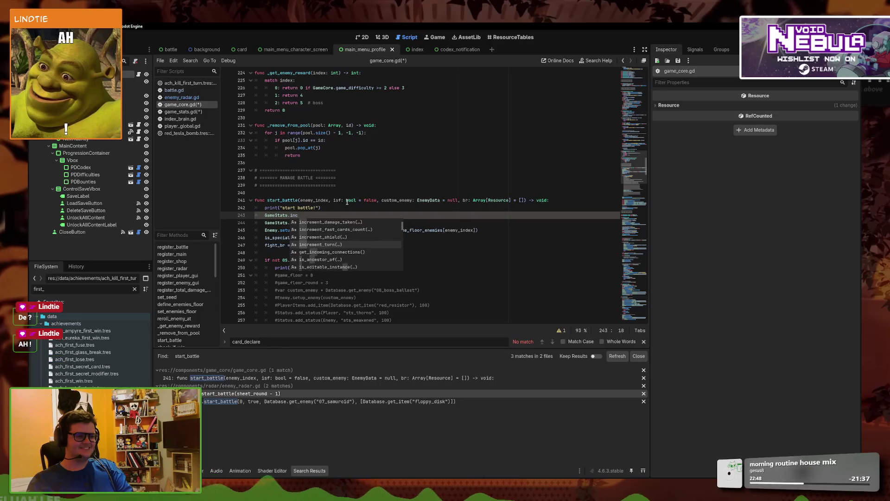
key("Return")
Move increment_turn() below fight_turn, change fight_turn to 0, and save the scripts
left_click(352, 210)
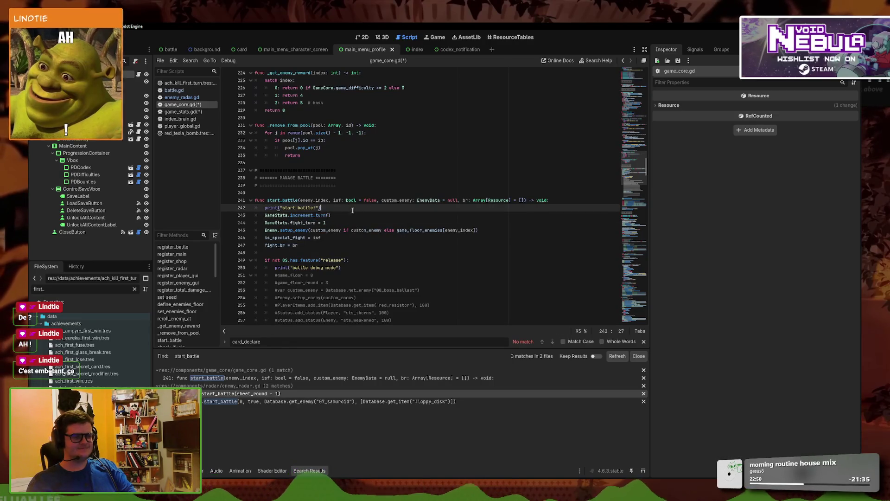
left_click(355, 212)
key("alt+Down")
left_click(355, 212)
key("BackSpace")
type("0")
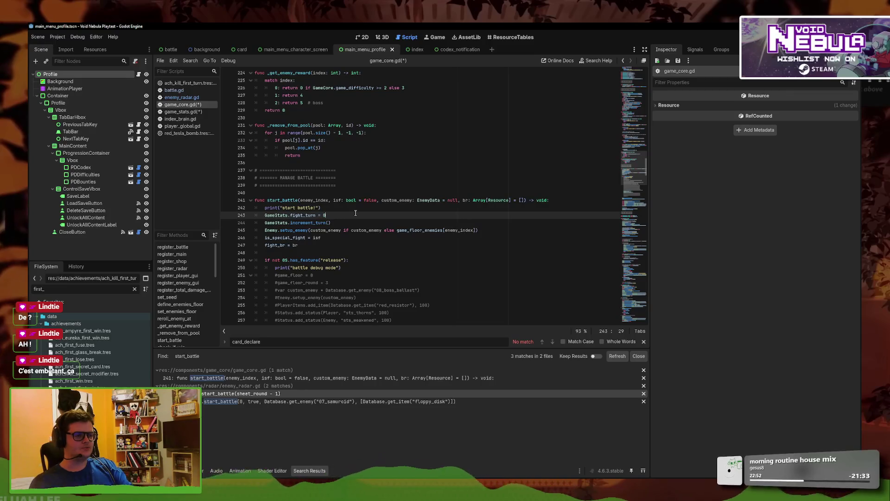
key("ctrl+s")
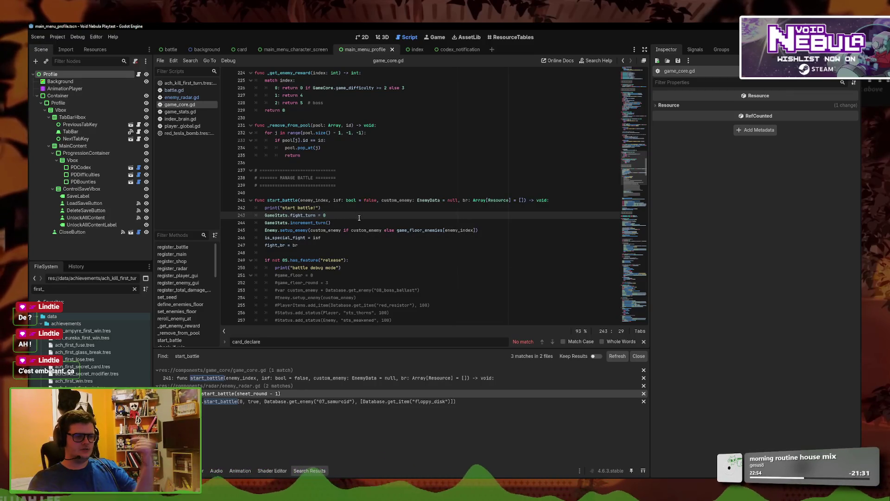
left_click(353, 224)
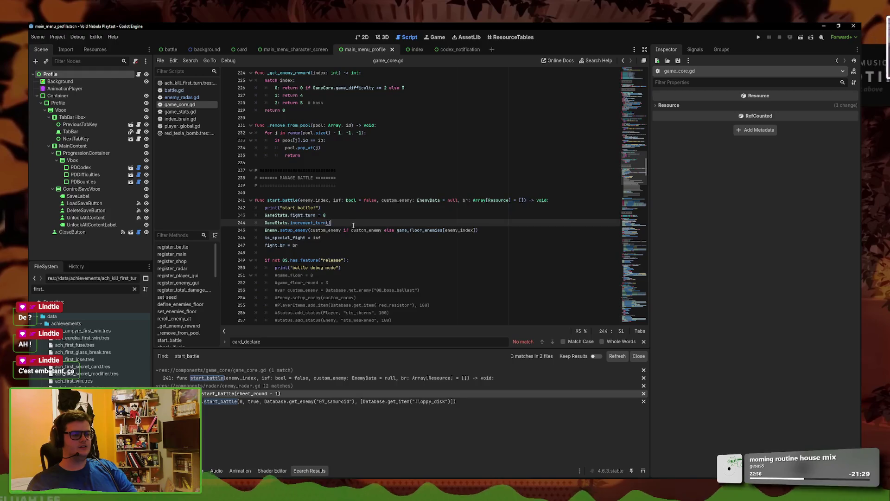
key("Up")
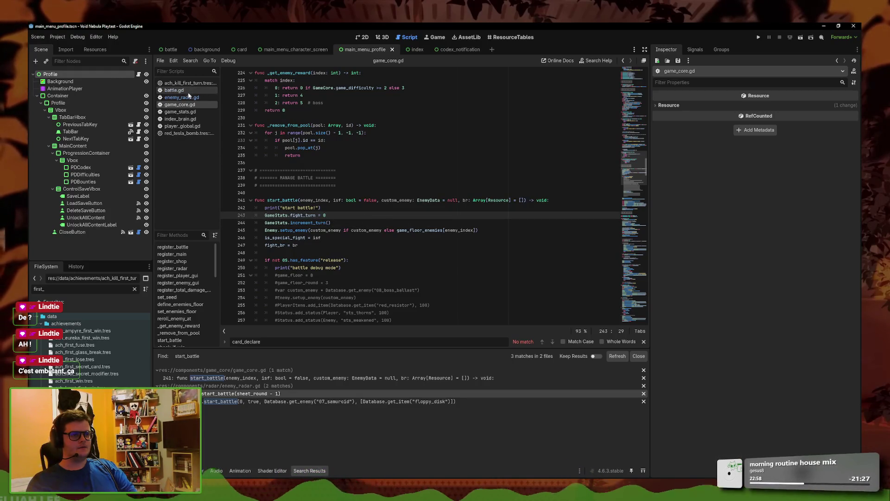
key("ctrl+f")
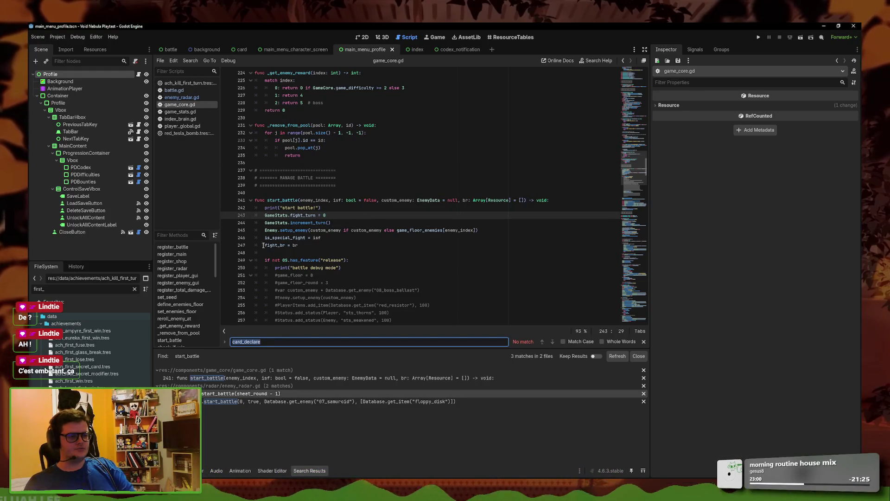
left_click(190, 60)
Search the project for increment_turn and go to its call in go_next_turn
left_click(204, 105)
type("inc")
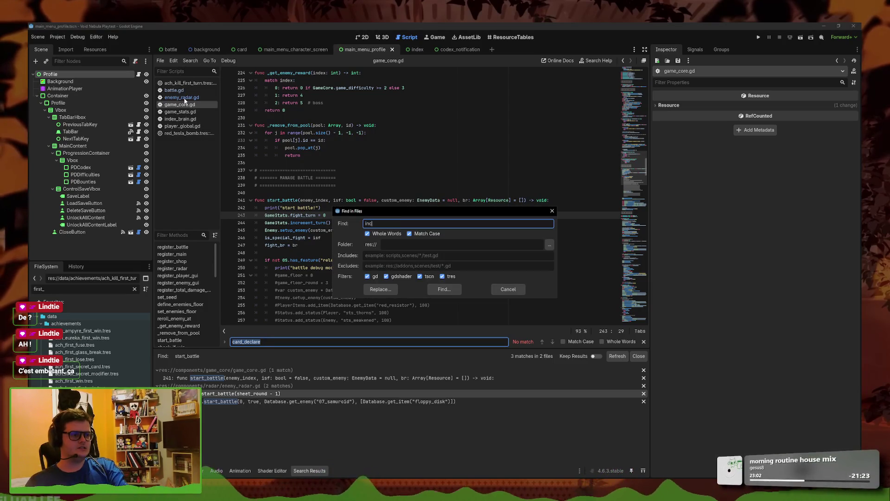
type("rement_turn")
key("Return")
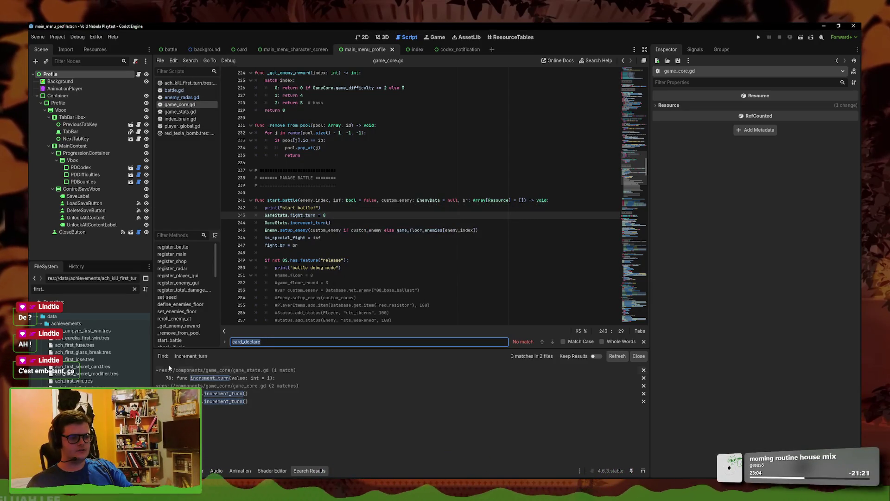
left_click(224, 393)
left_click(224, 401)
left_click(333, 290)
scroll(378, 246, "down", 3)
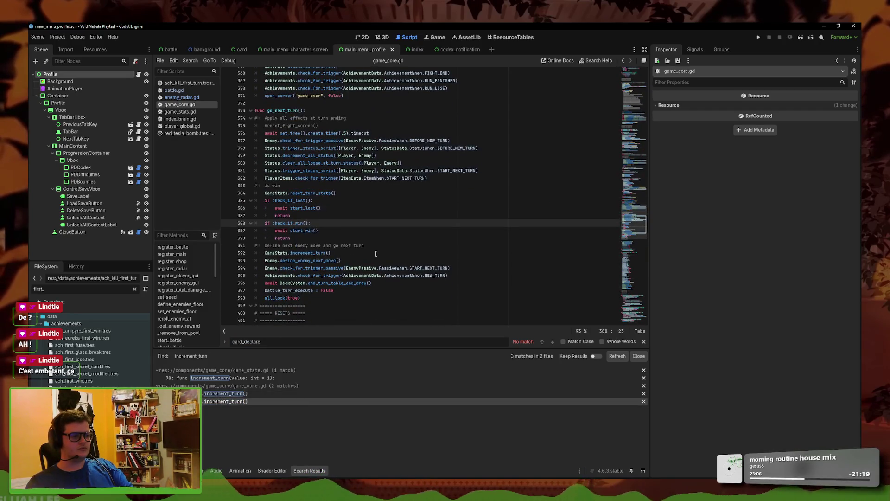
left_click(378, 242)
left_click(378, 243)
Add GameStats.first_turn = false before increment_turn() and save game_core.gd
key("Return")
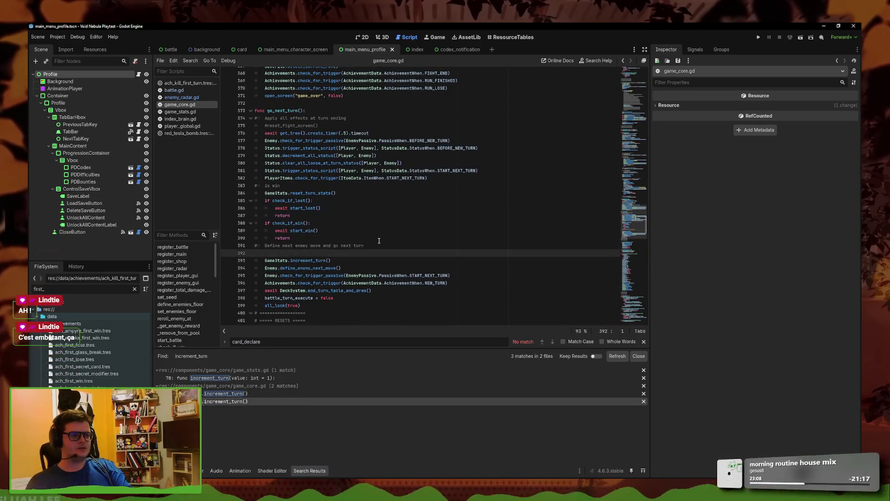
type("Game")
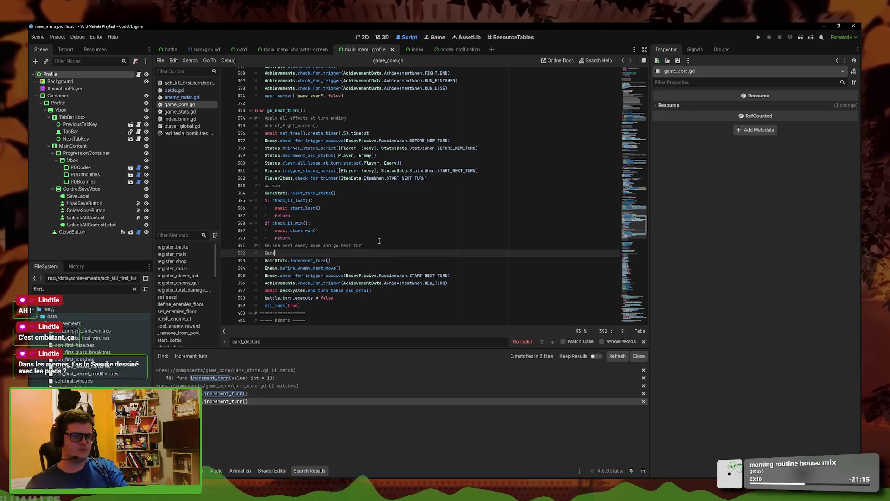
type("Stats.firs")
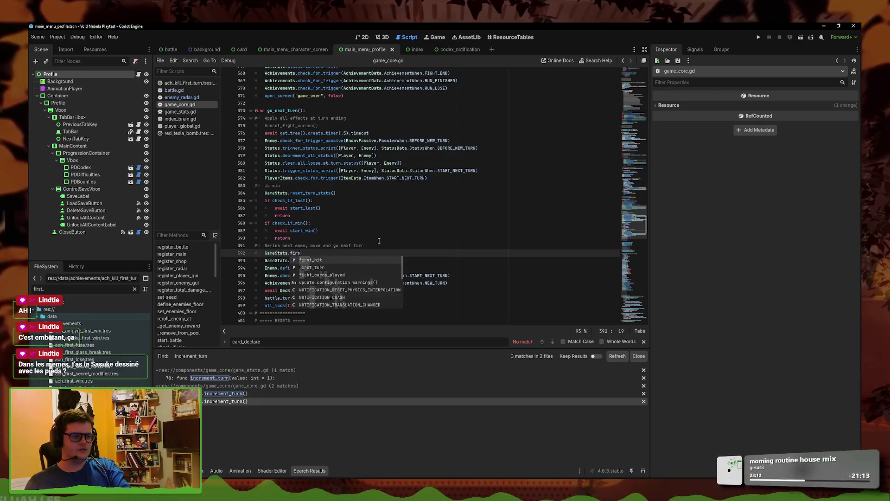
type("t_turn = false")
key("ctrl+s")
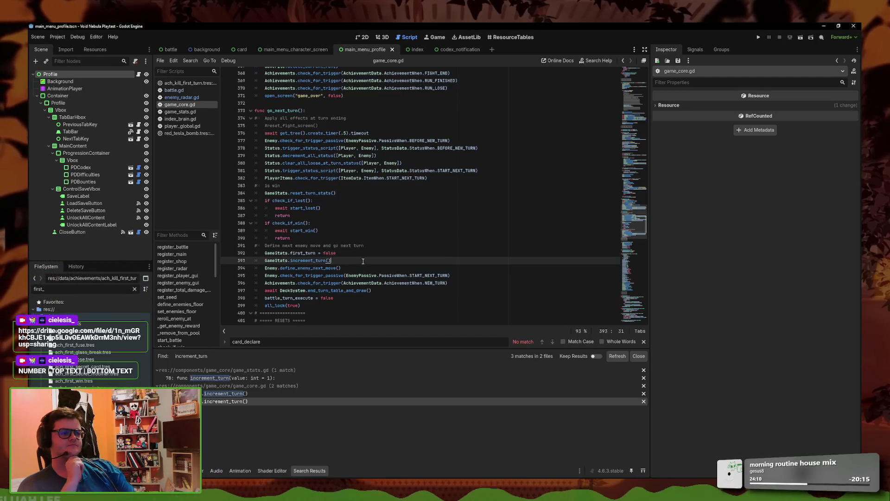
left_click(195, 113)
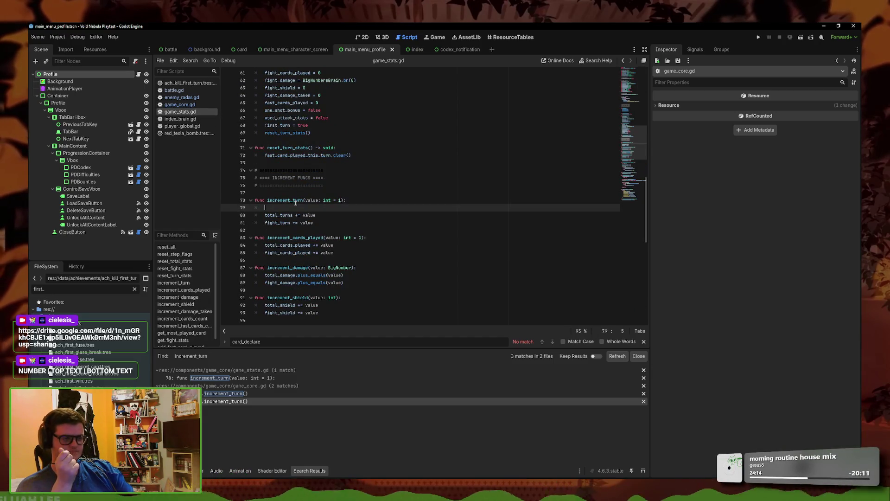
Delete the empty line inside increment_turn and look over the reset functions in game_stats.gd
key("BackSpace")
key("BackSpace")
scroll(310, 230, "up", 2)
mouse_move(304, 203)
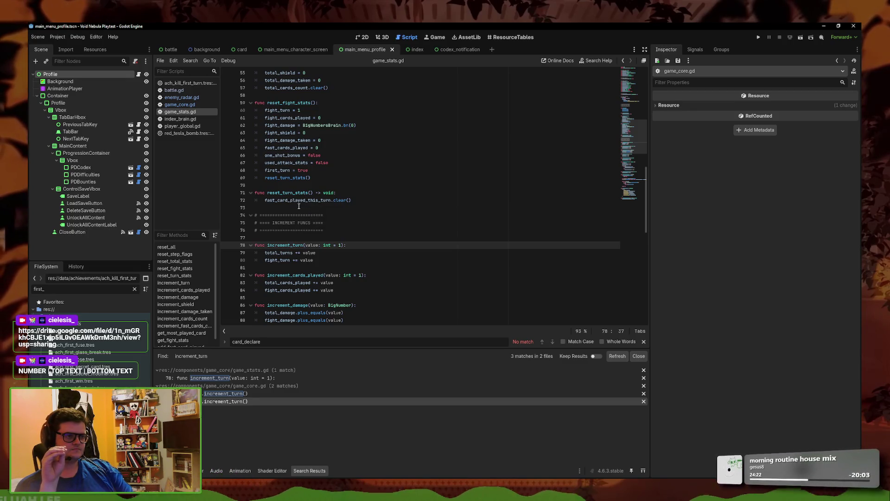
scroll(298, 206, "up", 8)
mouse_move(302, 186)
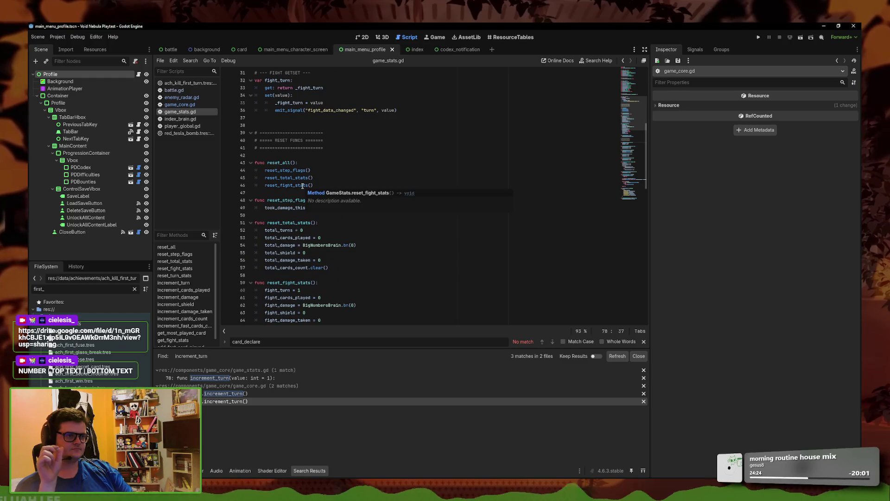
scroll(303, 186, "down", 5)
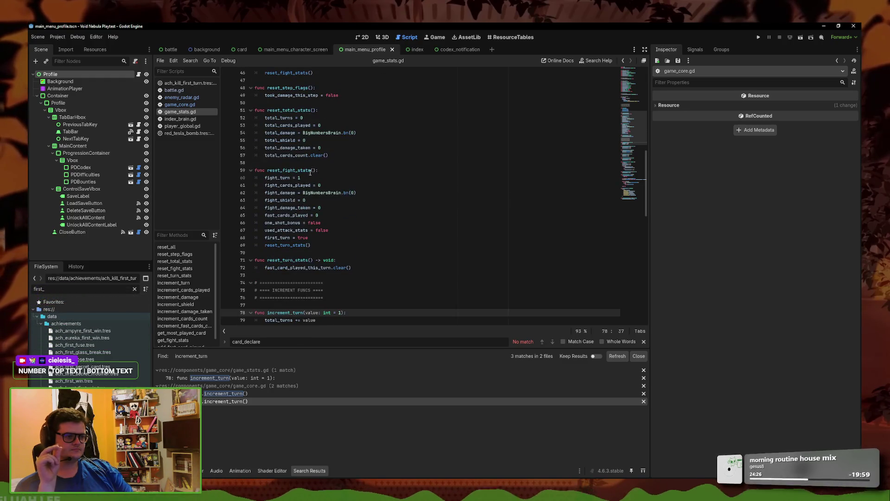
scroll(308, 179, "down", 4)
scroll(308, 179, "up", 6)
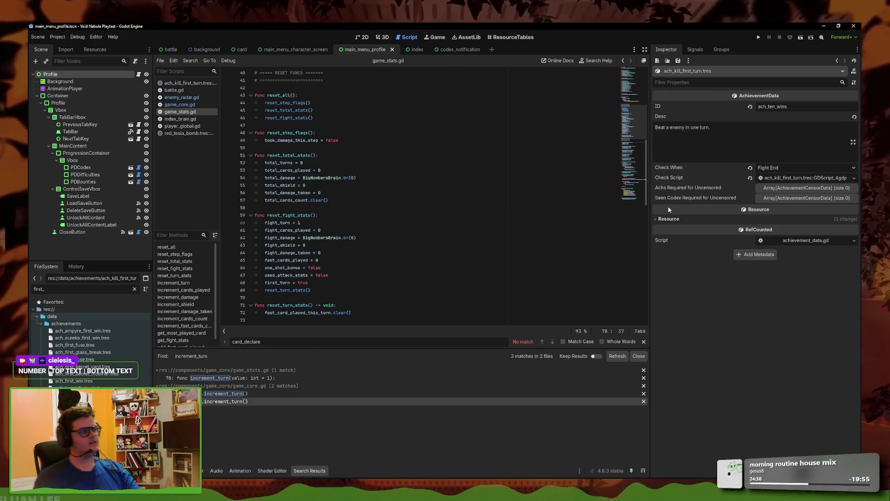
Change the description to 'Beat a enemy in the first turn.' and the ID to ach_kill_first_turn
left_click(717, 130)
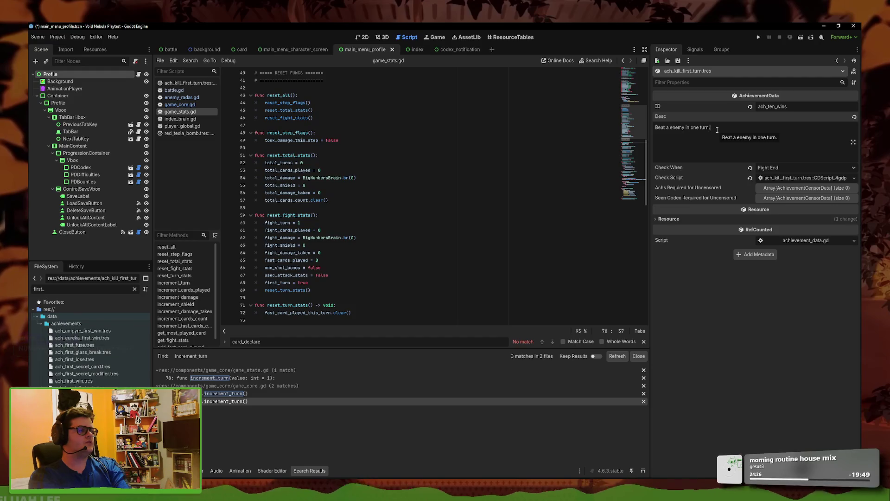
key("BackSpace")
key("BackSpace")
key("BackSpace")
type("the first ")
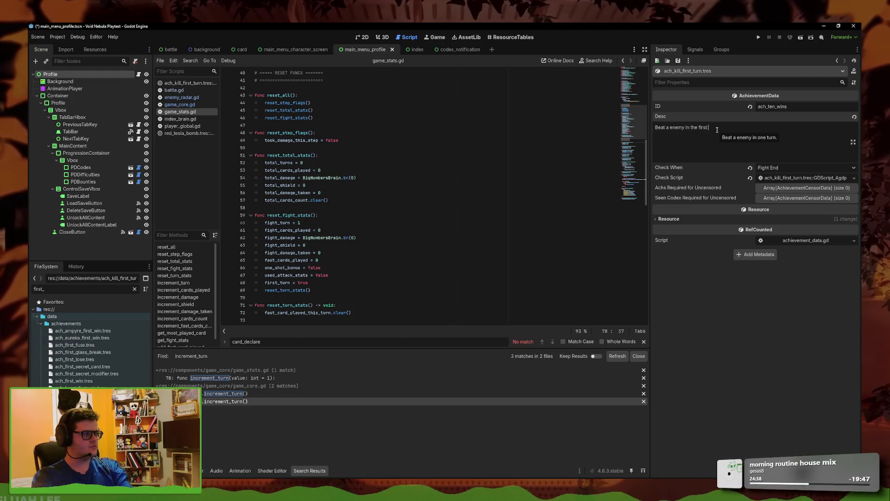
type("turn.")
left_click(793, 107)
key("BackSpace")
key("BackSpace")
key("BackSpace")
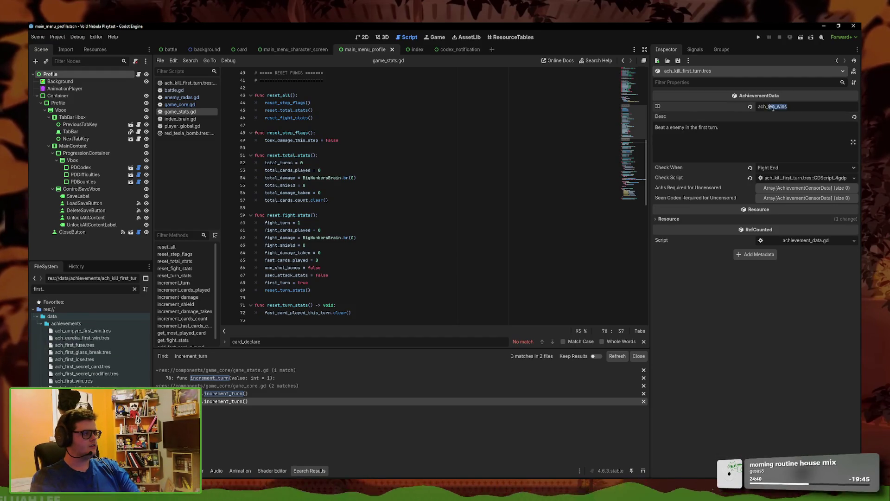
key("BackSpace")
type("kill")
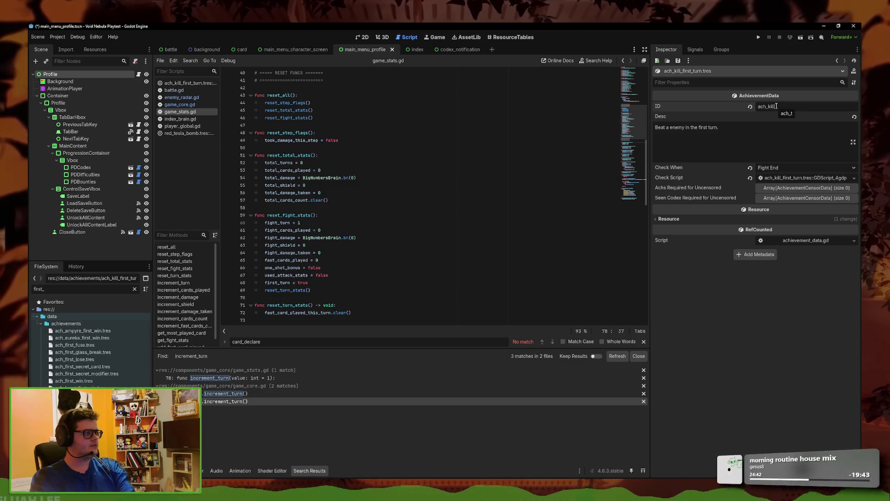
type("_first_turn")
key("ctrl+s")
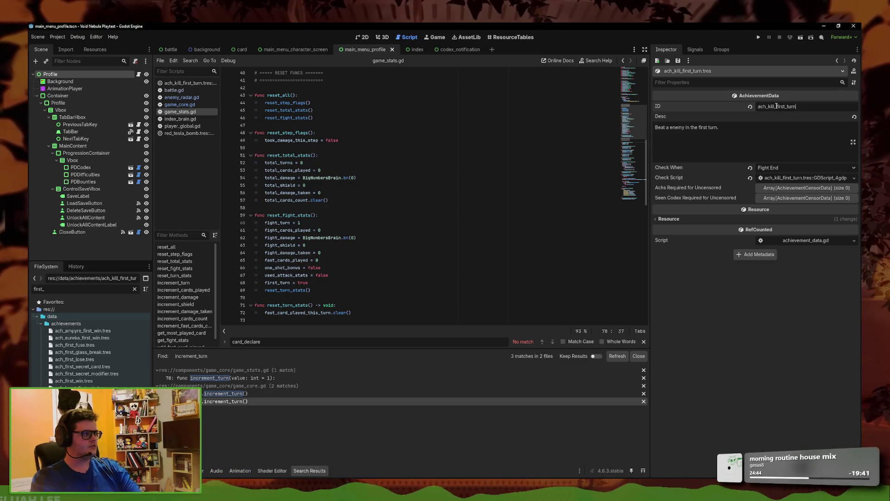
Open the achievement's check script and select the execute function's body
left_click(805, 178)
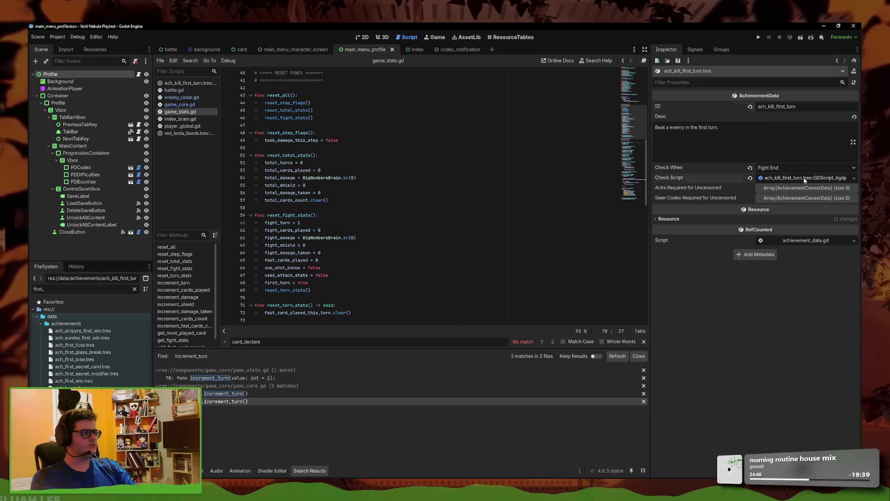
left_click(402, 118)
left_click_drag(443, 103, 281, 96)
left_click(419, 96)
Replace the var line and >= 10 comparison with return GameStats.first_turn == true, then save
triple_click(419, 96)
key("BackSpace")
key("BackSpace")
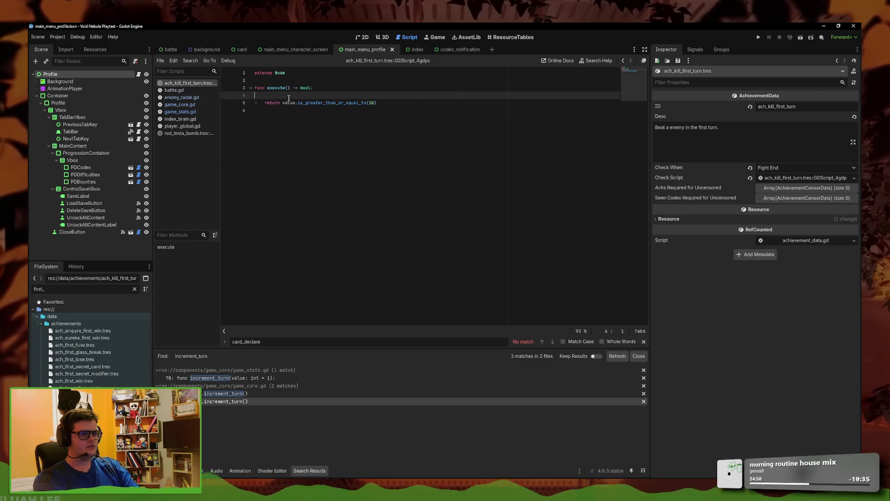
left_click_drag(419, 96, 284, 96)
key("BackSpace")
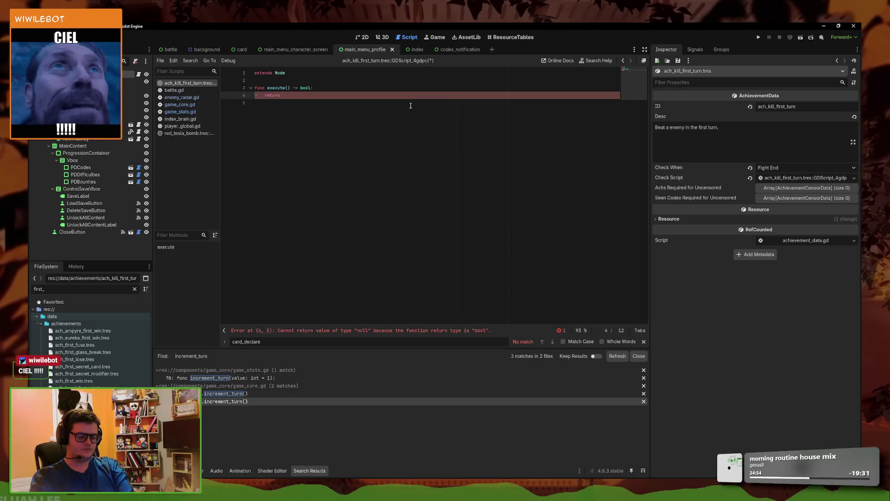
type("fg")
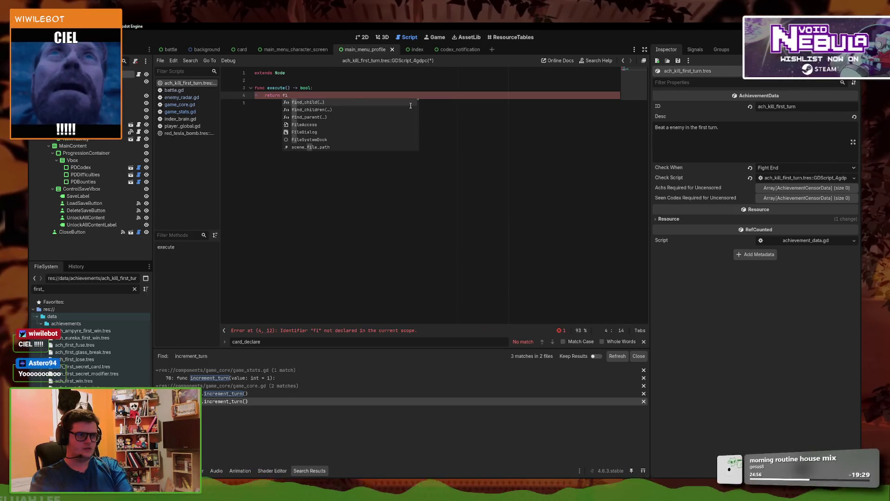
type("ames")
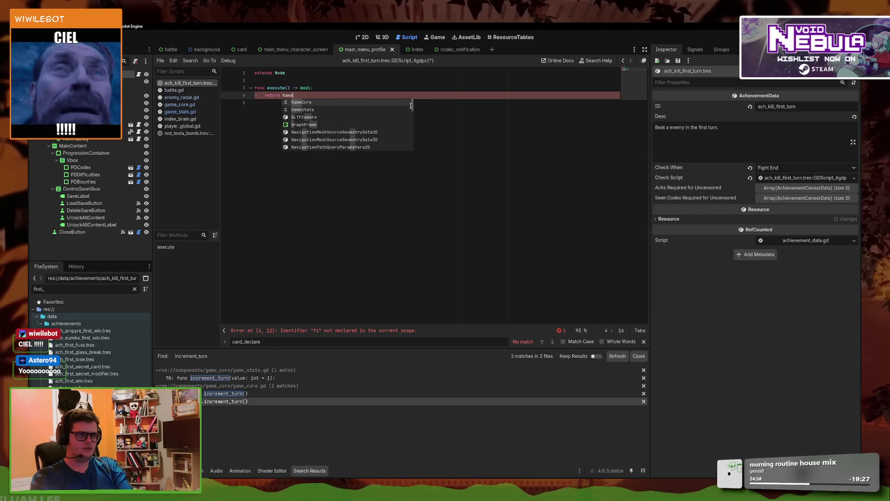
key("Return")
type(".first")
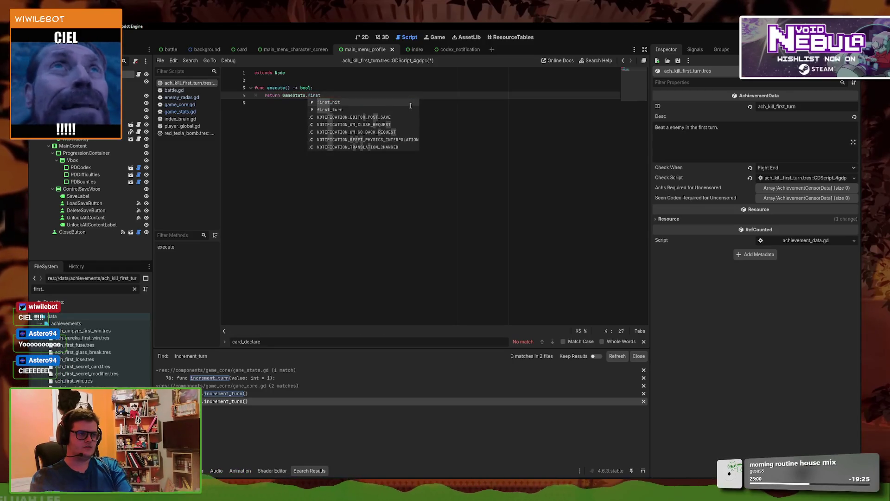
type("_turn == true")
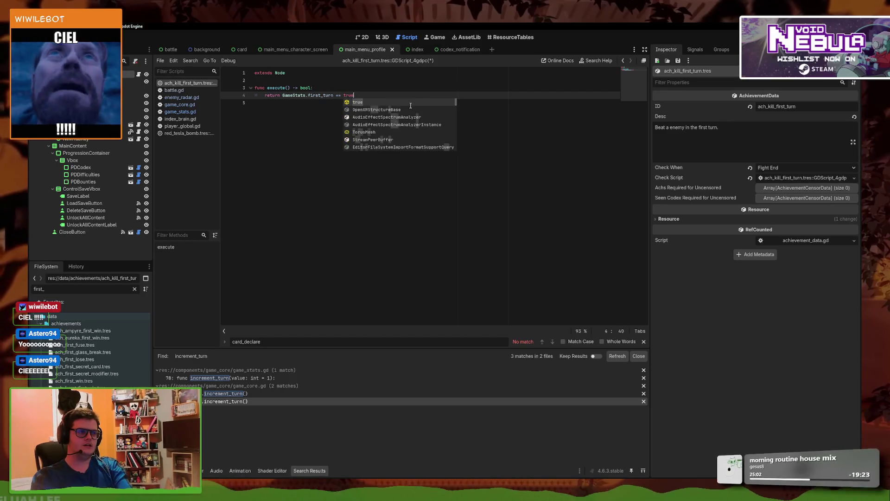
key("ctrl+s")
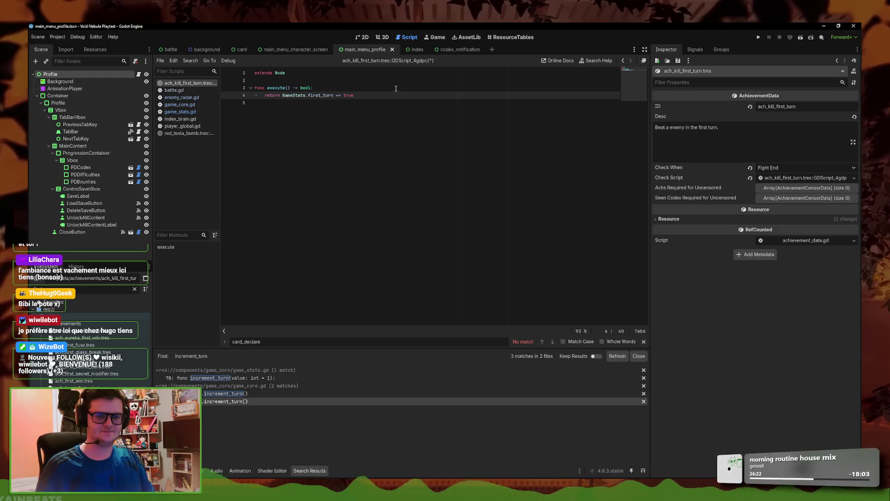
left_click(353, 95)
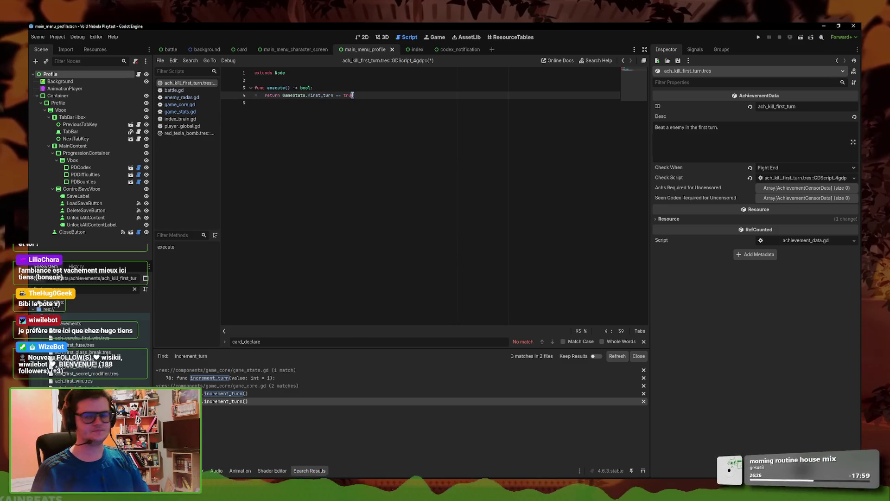
left_click(367, 87)
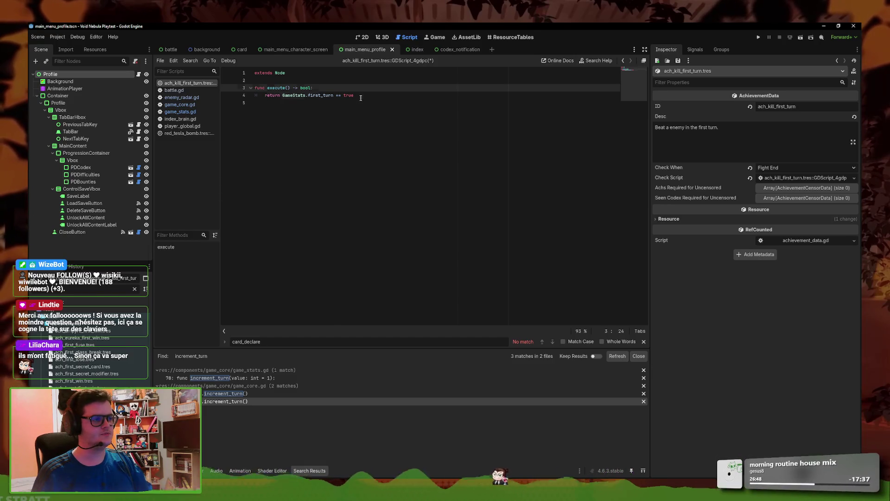
left_click(357, 80)
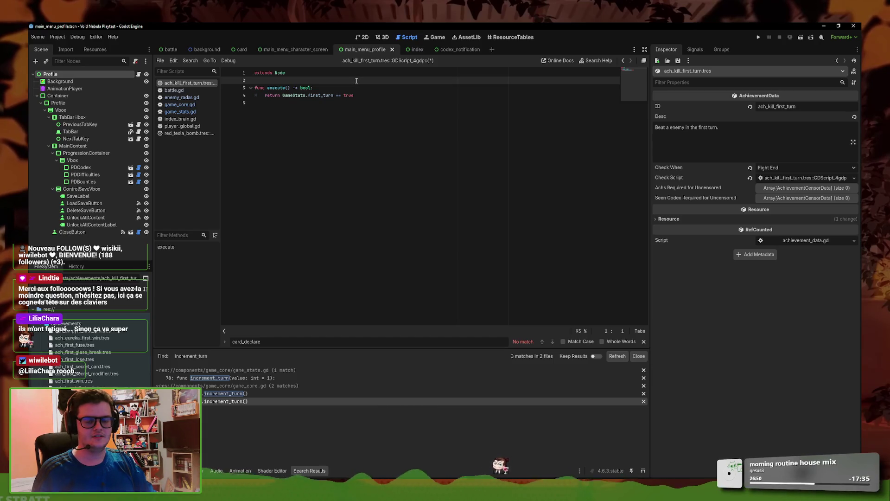
left_click(360, 95)
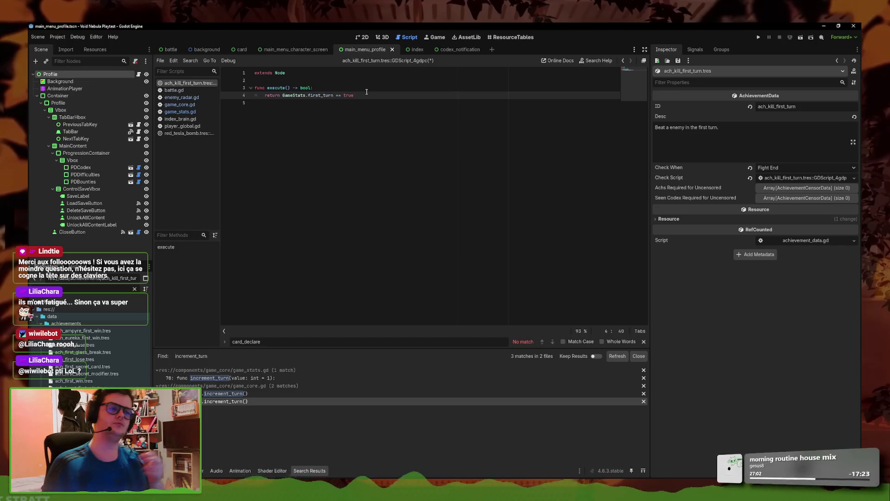
left_click(190, 61)
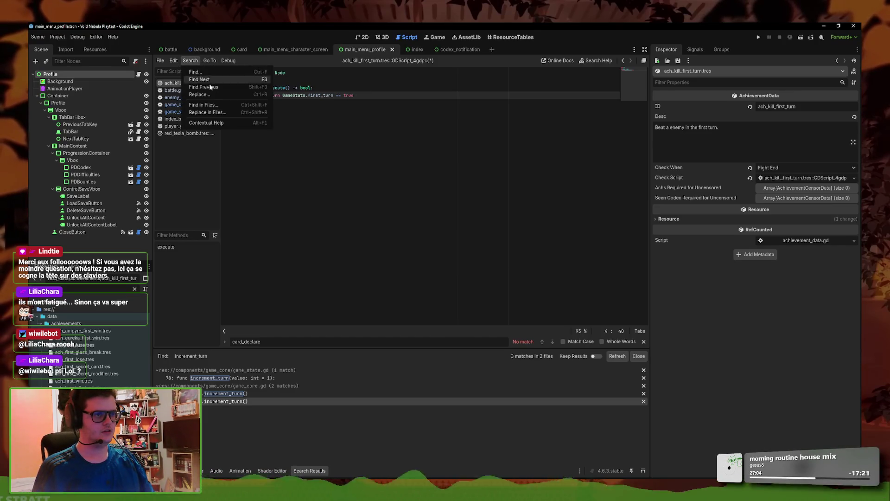
Search the whole project for reset_fight_stats and open its definition in game_stats.gd
left_click(212, 108)
type("reset_fi")
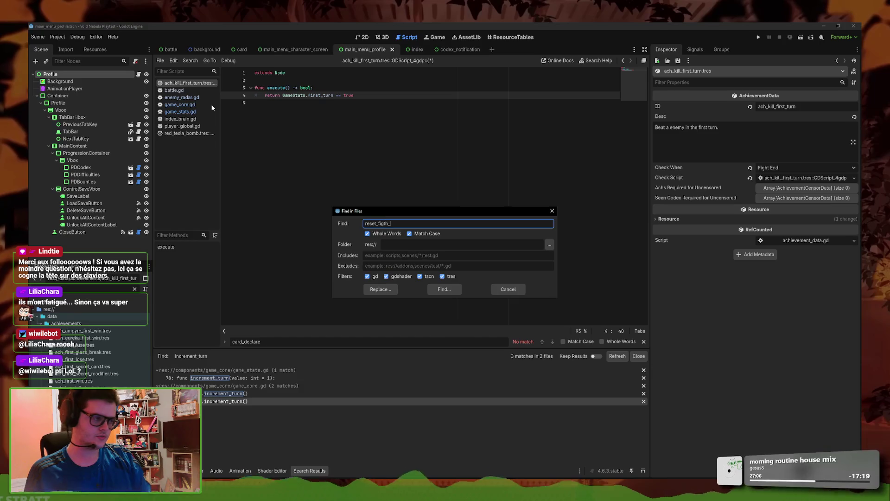
type("gh")
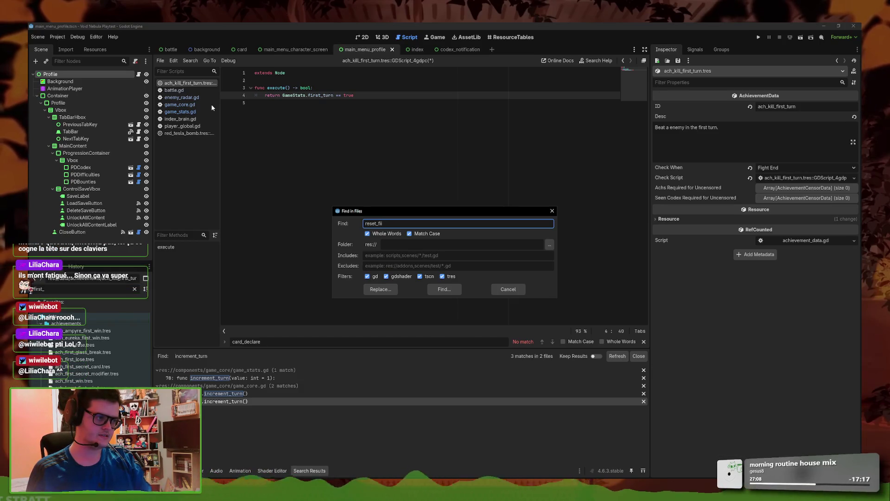
type("t_stats")
key("Return")
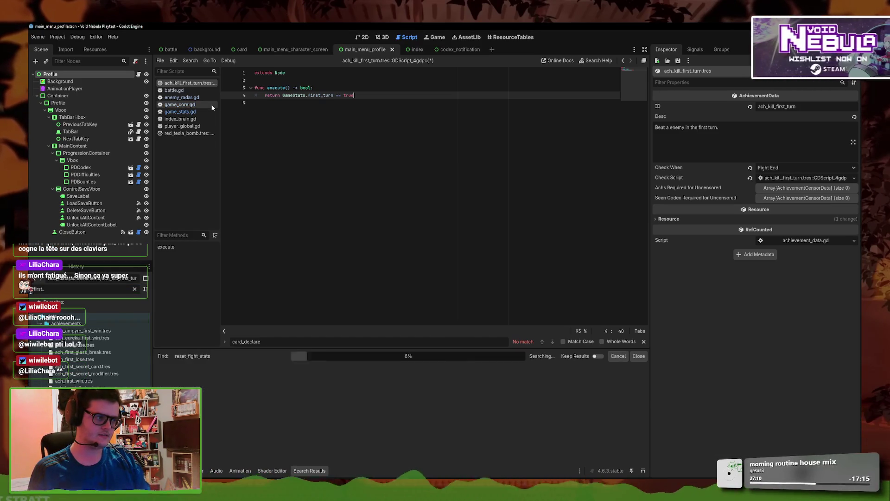
left_click(214, 395)
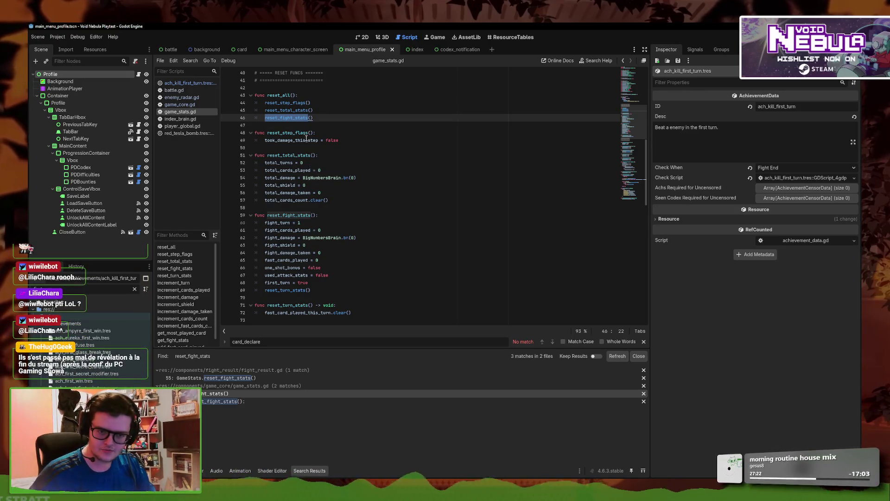
mouse_move(301, 173)
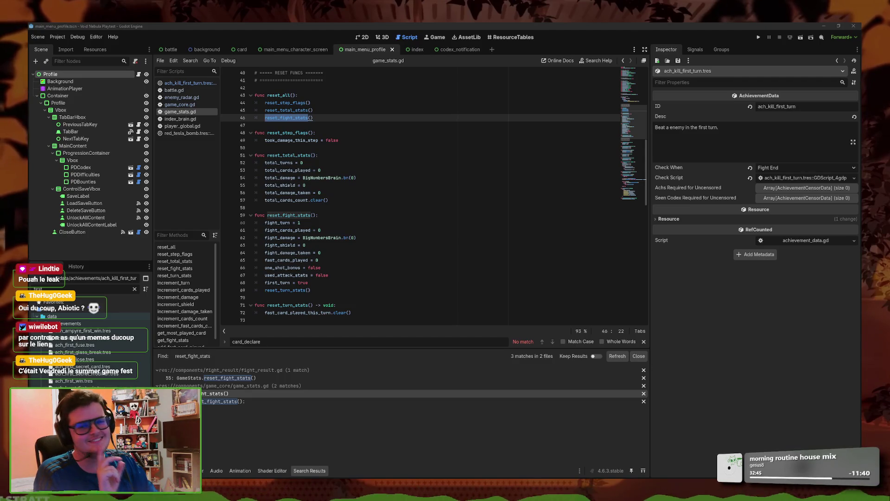
key("alt+Tab")
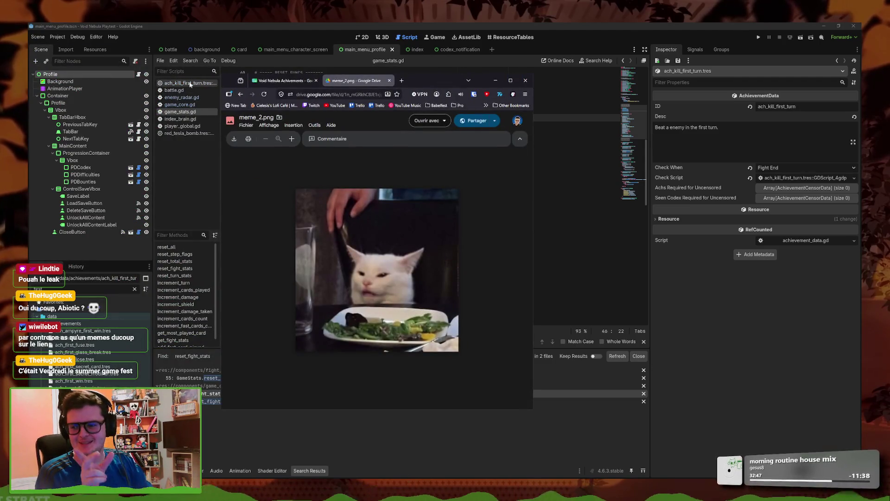
Maximise the browser and dismiss the meme_2.png rename prompt without changing its name
left_click(254, 118)
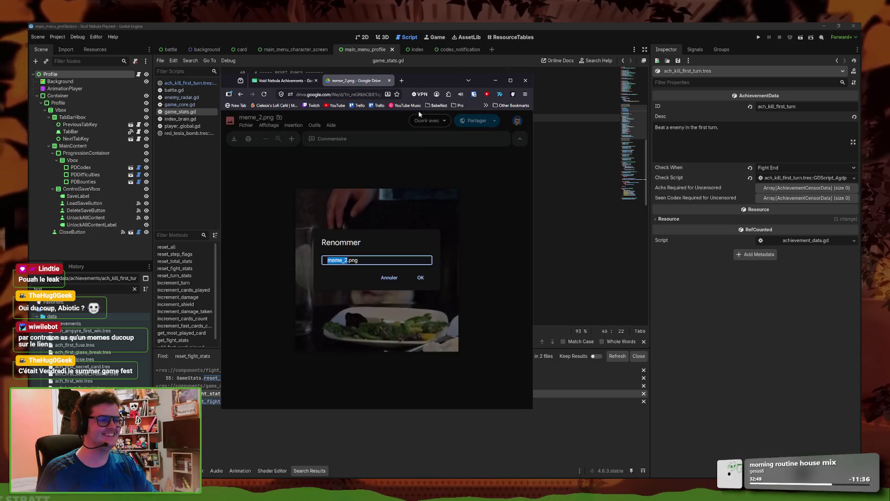
left_click(511, 80)
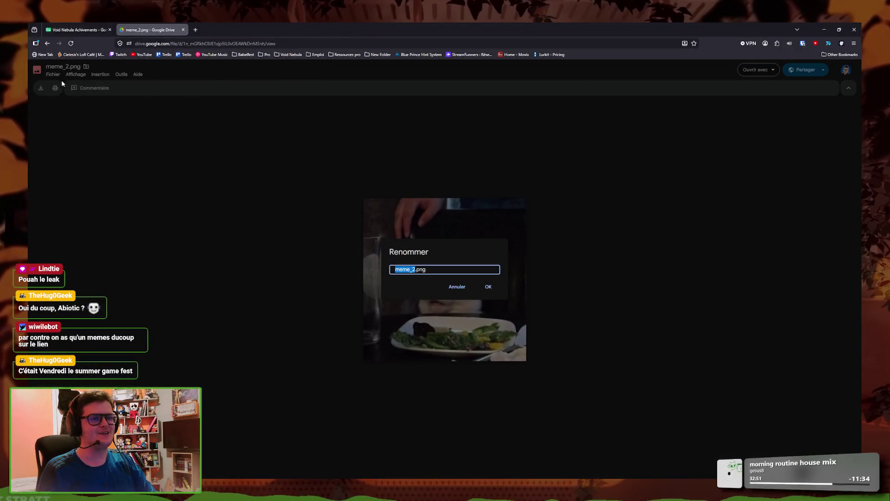
left_click(456, 286)
left_click(846, 70)
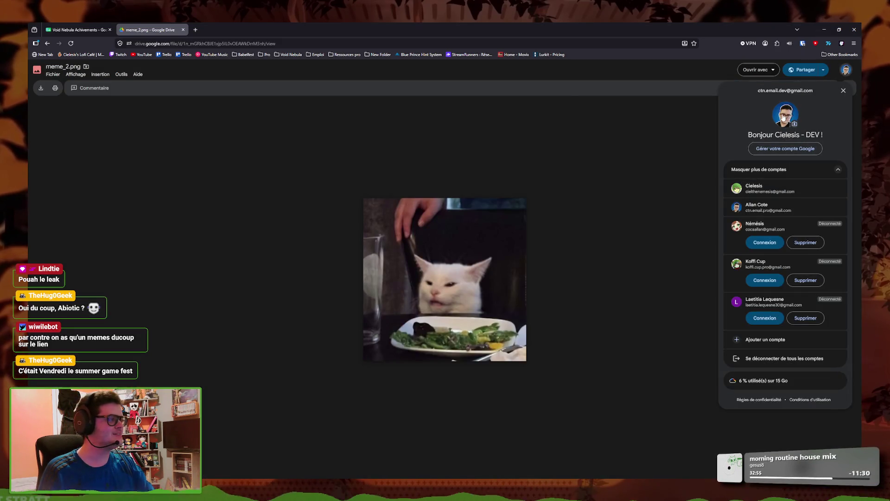
left_click(173, 131)
left_click(52, 69)
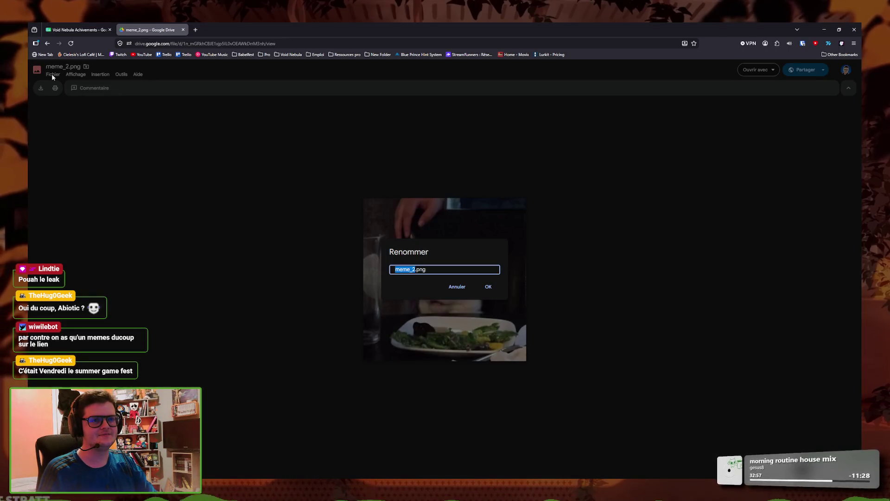
left_click(457, 287)
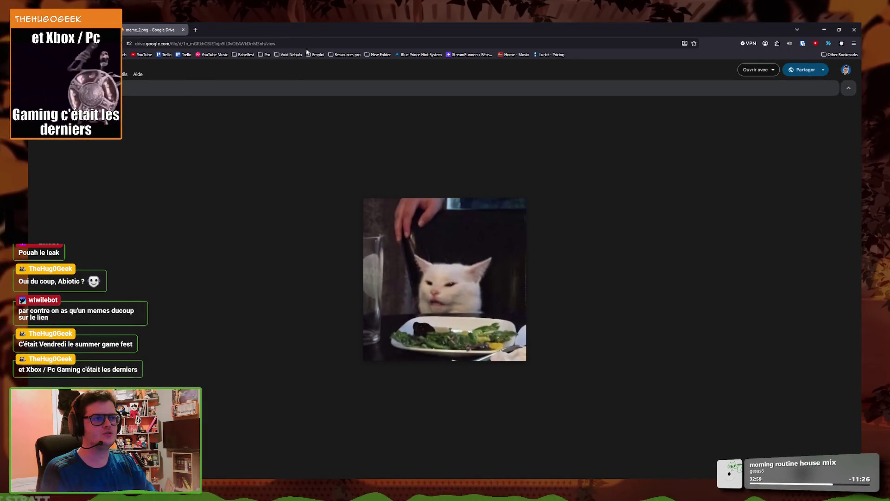
Trim the Drive address to drive.google.com/f and load it
left_click(182, 43)
key("shift+End")
key("BackSpace")
key("BackSpace")
key("BackSpace")
key("BackSpace")
key("Return")
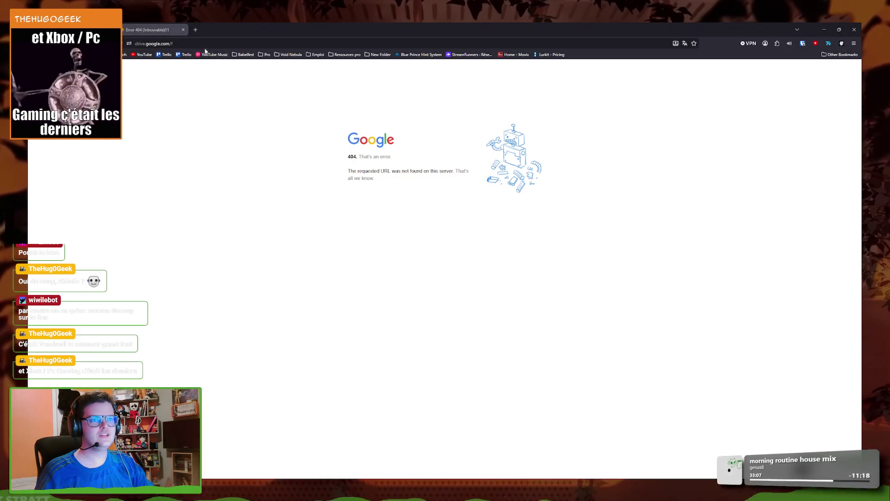
Load the Drive home page, go to My Drive, and open the Memes TwitchReward folder and its menu
left_click(176, 44)
key("BackSpace")
key("Return")
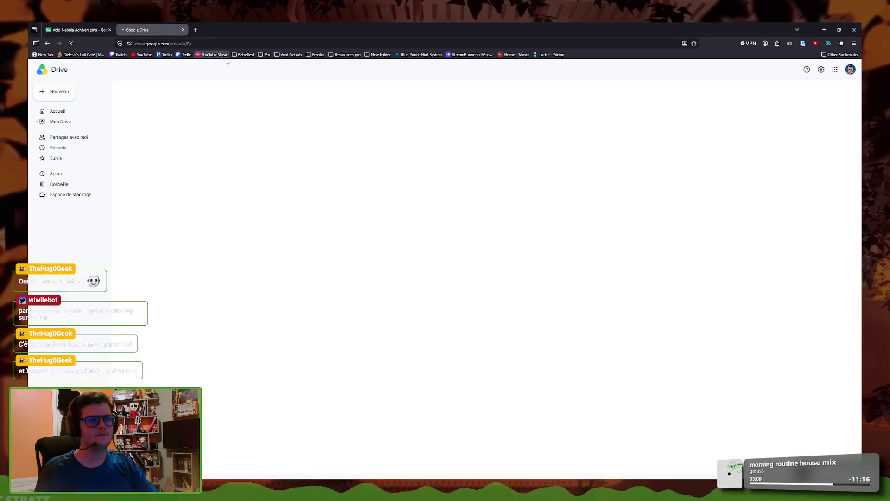
left_click(72, 132)
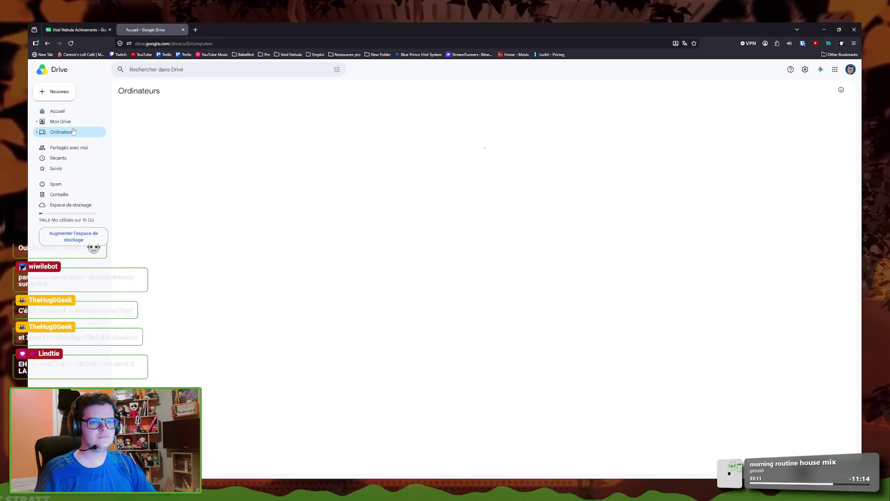
left_click(73, 123)
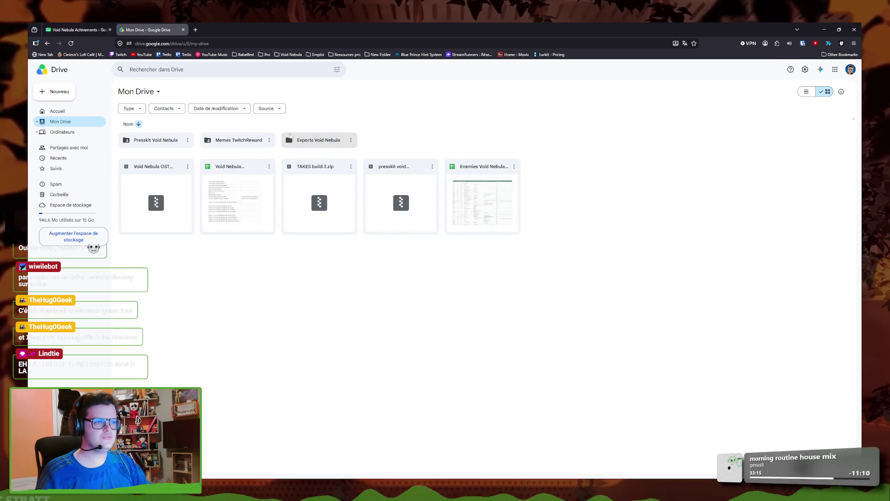
double_click(253, 145)
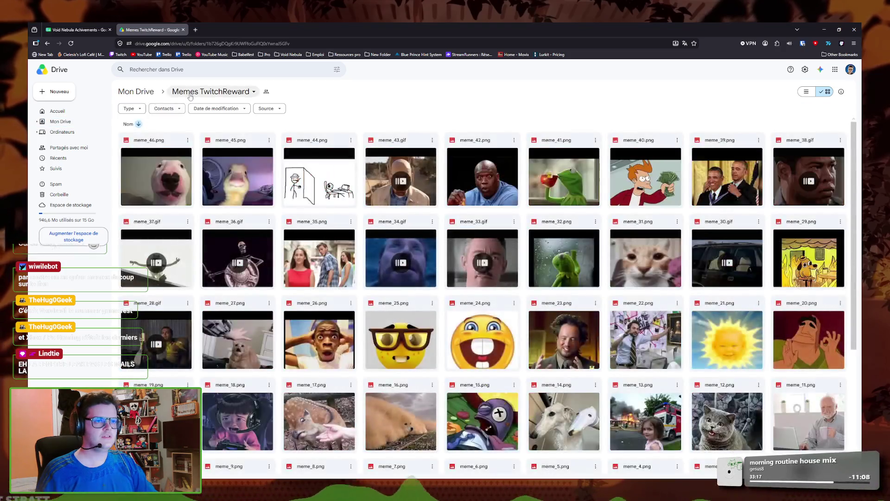
left_click(211, 91)
mouse_move(210, 151)
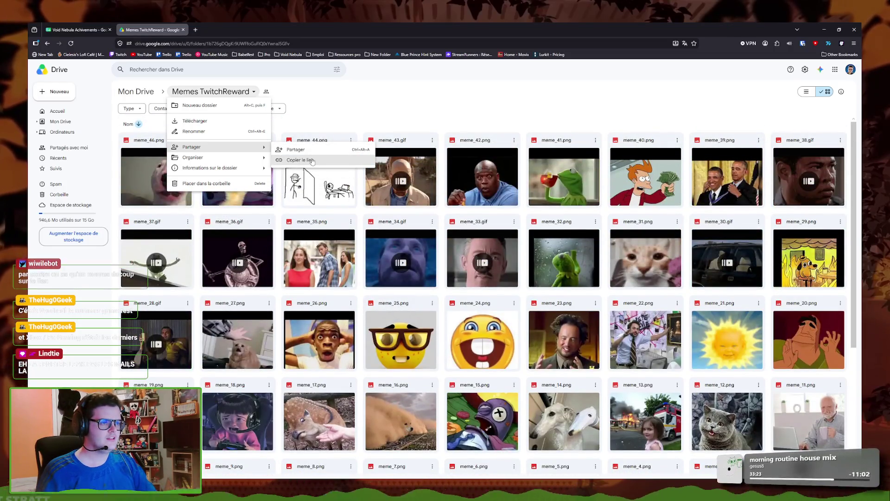
Copy the Memes TwitchReward link with Lecteur access for anyone with the link, then close sharing
left_click(378, 297)
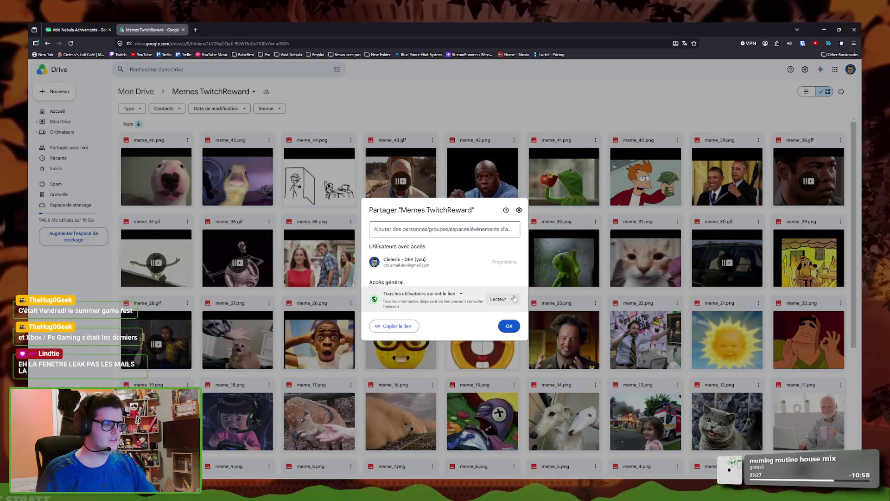
left_click(501, 299)
left_click(424, 325)
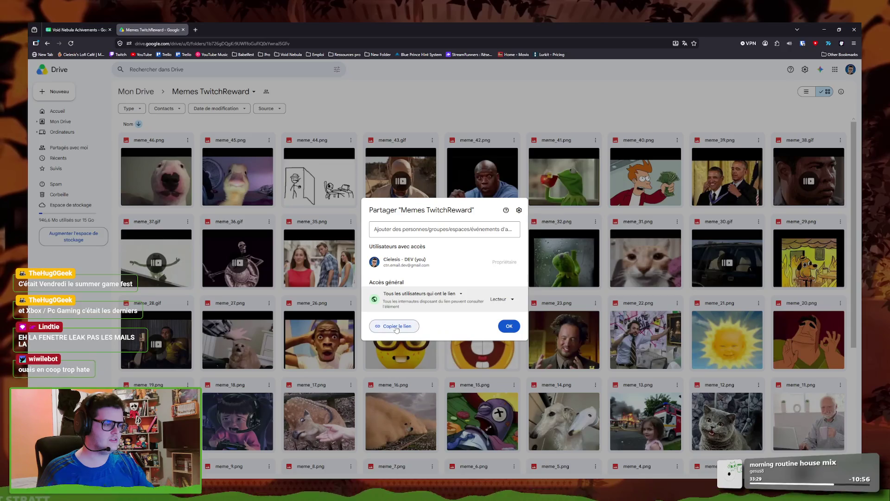
left_click(392, 326)
left_click(581, 258)
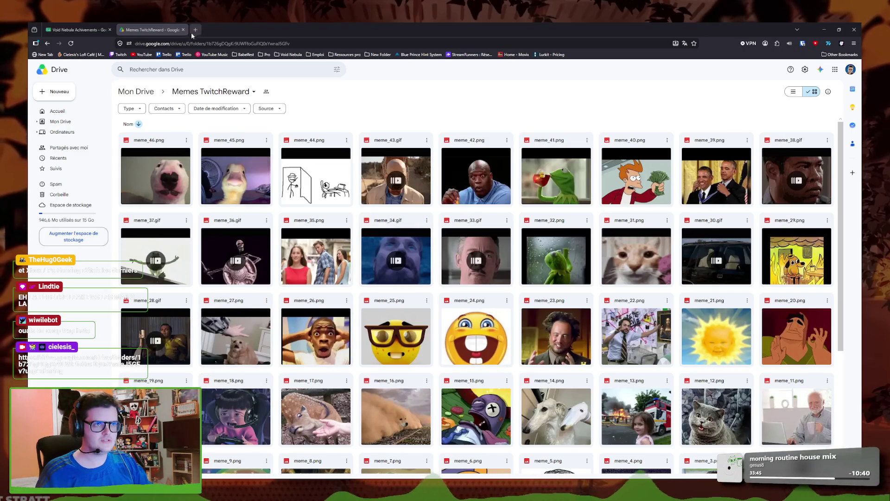
Search the web for 'cielesis twitch' and open the channel's Twitch home page
key("ctrl+l")
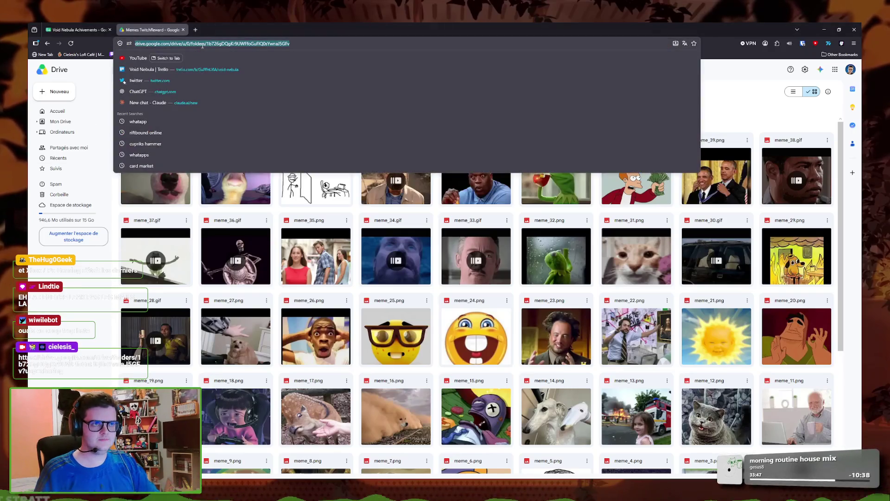
type("cielesis twitch")
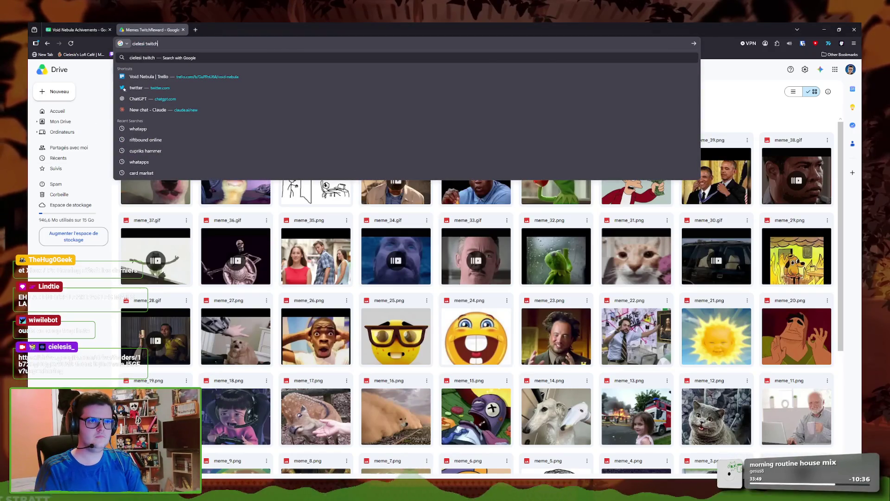
key("Return")
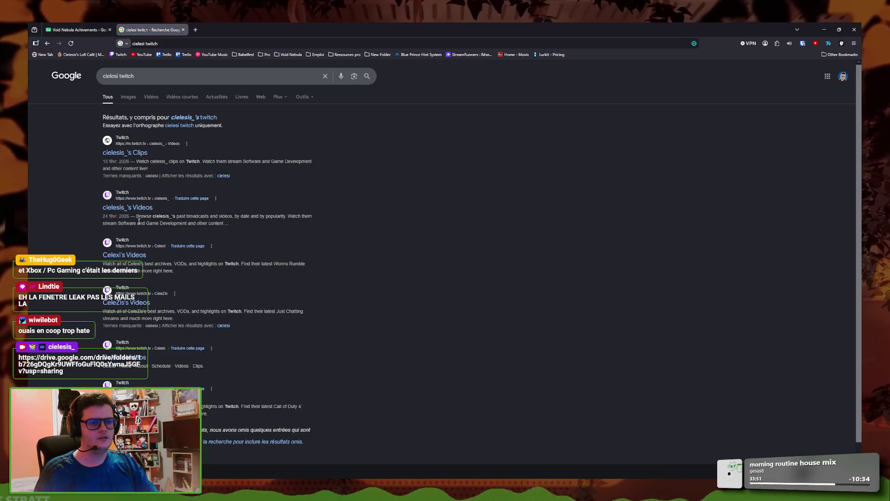
left_click(127, 207)
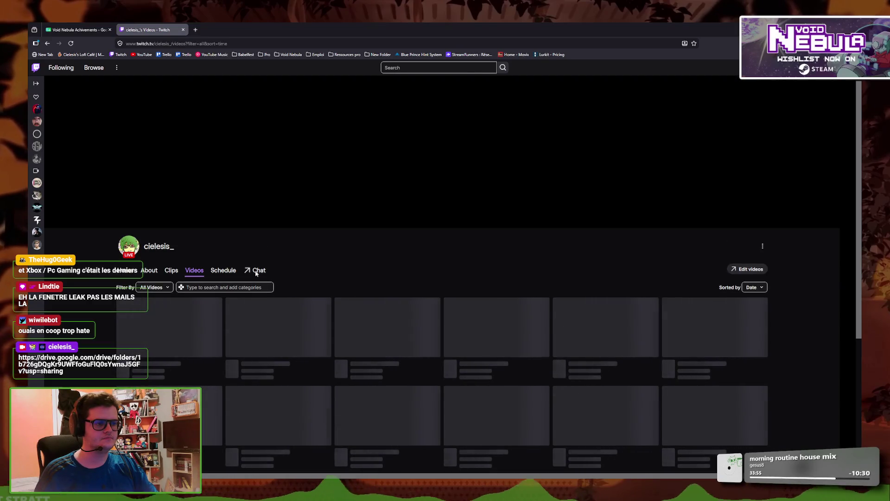
left_click(256, 273)
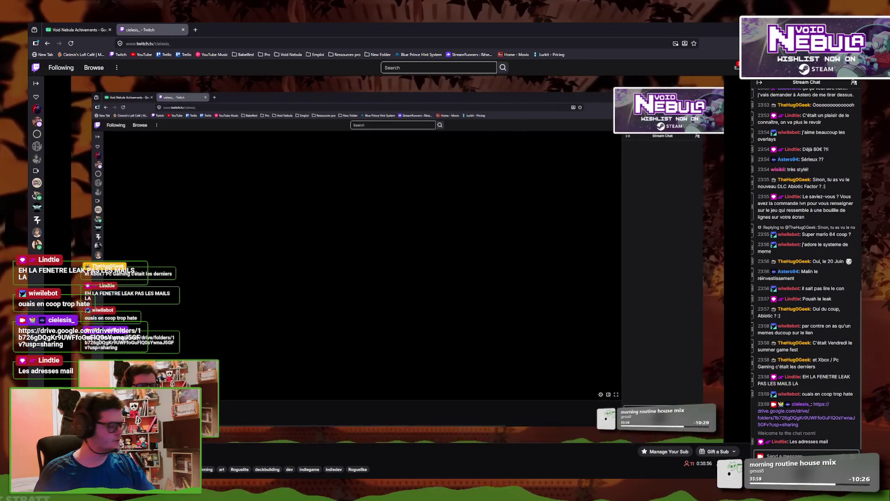
Open reward management in the Creator Dashboard from the channel points panel
left_click(763, 472)
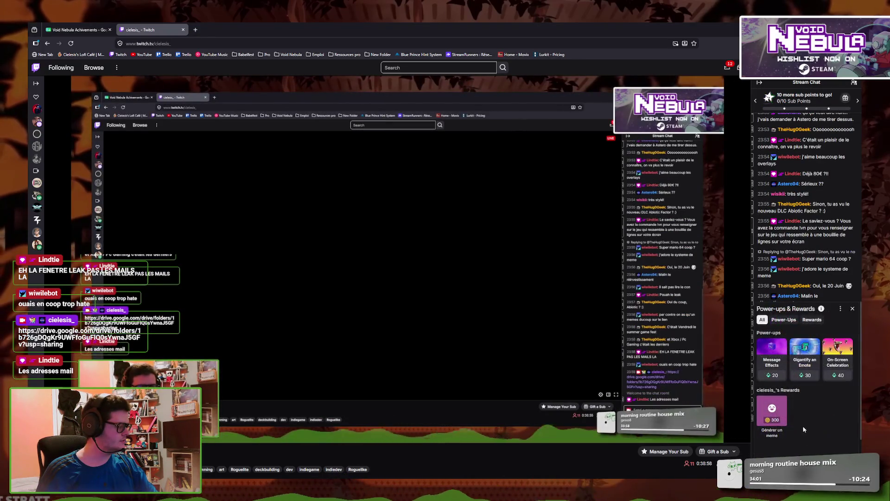
left_click(840, 309)
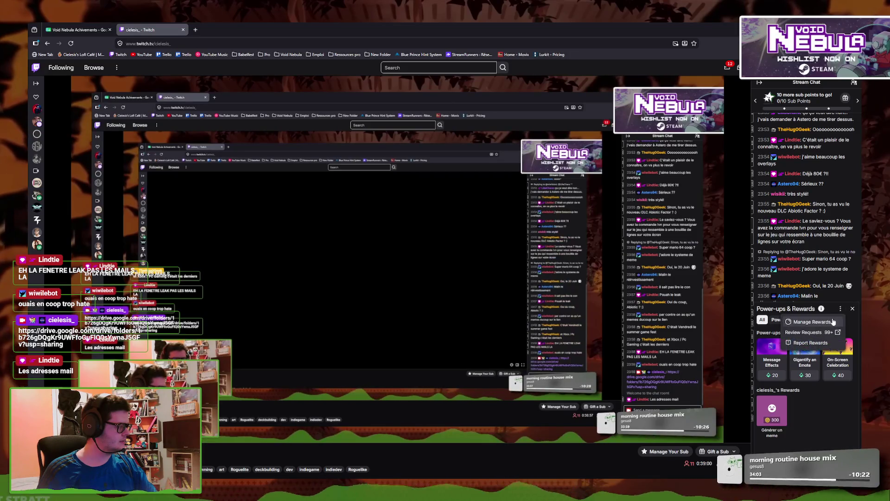
left_click(834, 321)
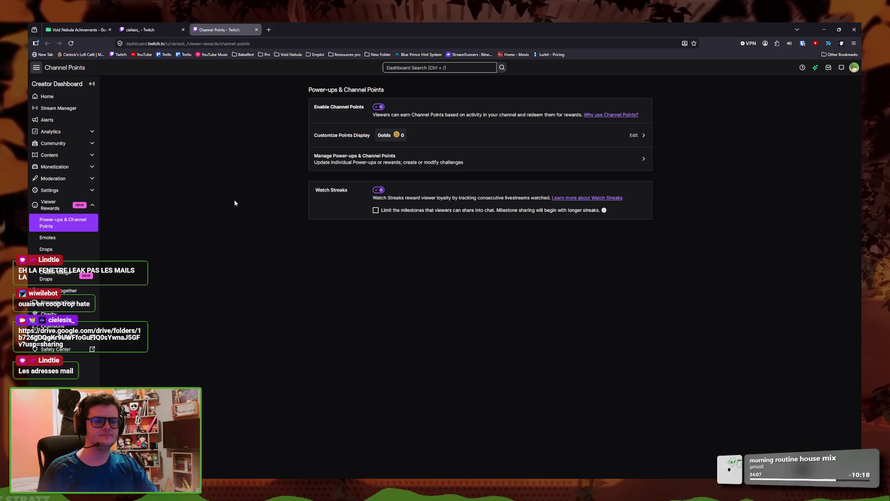
Open the Générer un meme custom reward for editing on the Power-ups & Channel Points page
left_click(450, 159)
scroll(474, 308, "down", 5)
scroll(475, 309, "down", 3)
left_click(617, 300)
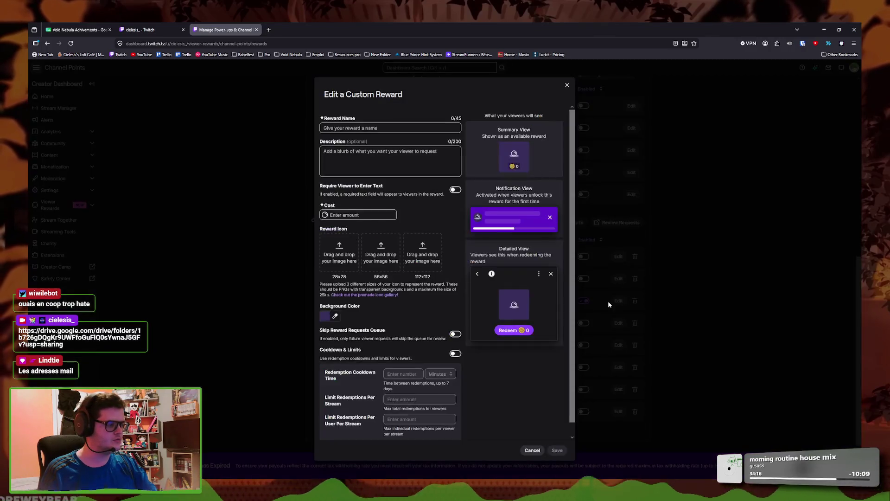
Replace the description's old Drive link with the shared folder link, save, and return to the stream tab
left_click(385, 174)
left_click_drag(402, 175, 323, 157)
type("https://drive.google.com/drive/folders/1b726gDQgKr9UWFfoGuFlQ0sYwnaJ5GFv?usp=sharing")
left_click(557, 450)
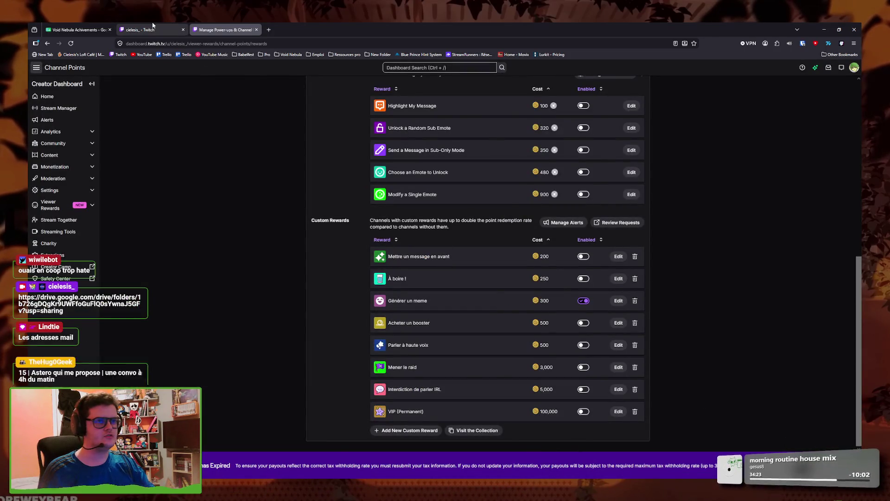
left_click(152, 25)
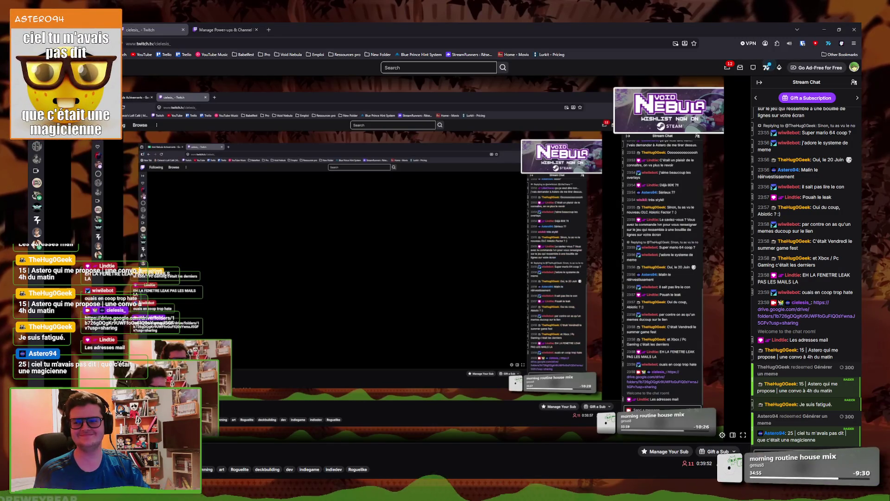
Go back to the rewards dashboard tab, then switch to the Godot editor
left_click(223, 30)
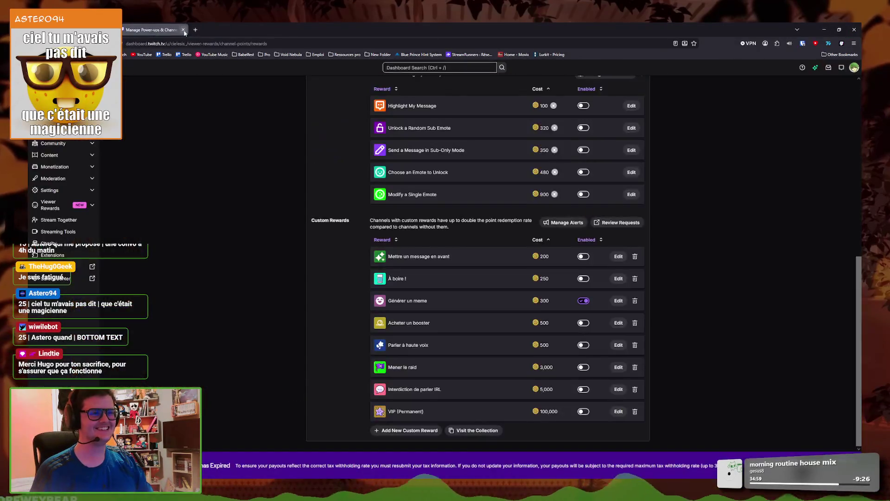
key("alt+Tab")
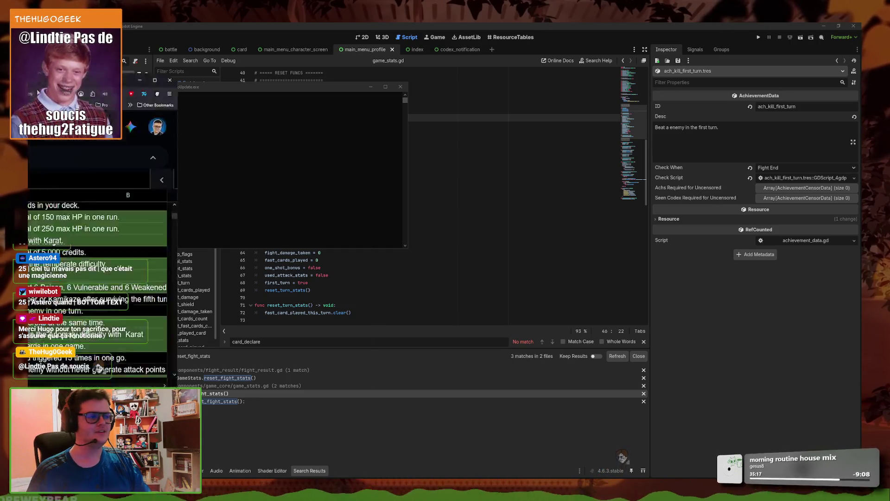
Find the one-turn kill achievement in the Void Nebula achievements sheet, then return to game_stats.gd
key("alt+Tab")
left_click(370, 88)
left_click_drag(590, 151, 669, 88)
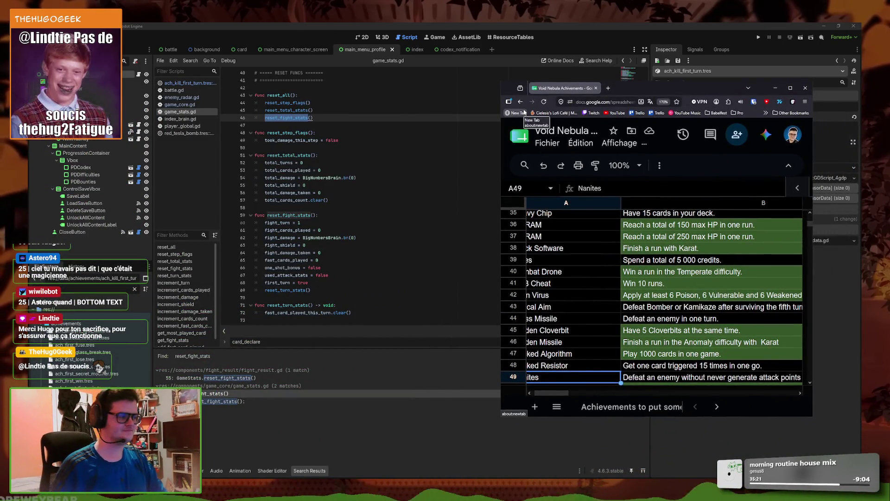
scroll(552, 339, "down", 3)
left_click(425, 230)
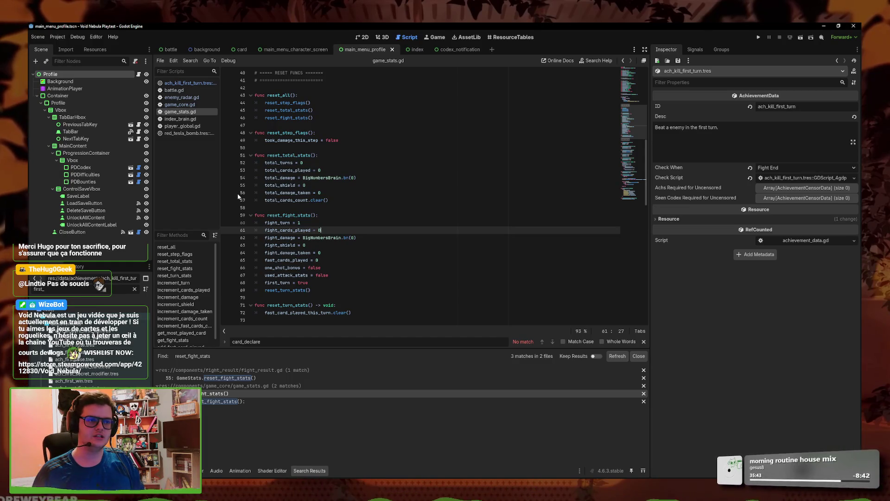
Run the Void Nebula project to start a debug playtest at its main menu
left_click(761, 36)
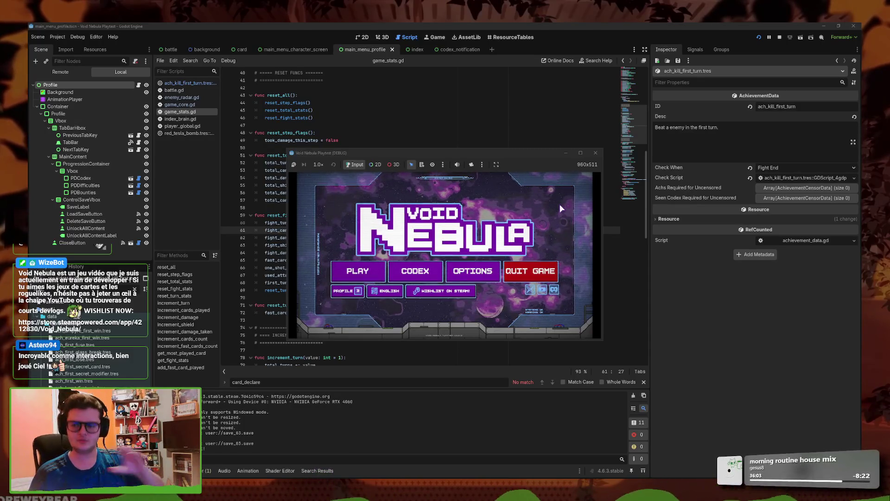
Maximise the playtest, open Codex > Items, and view item pages 2/2 and 1/2
left_click(580, 152)
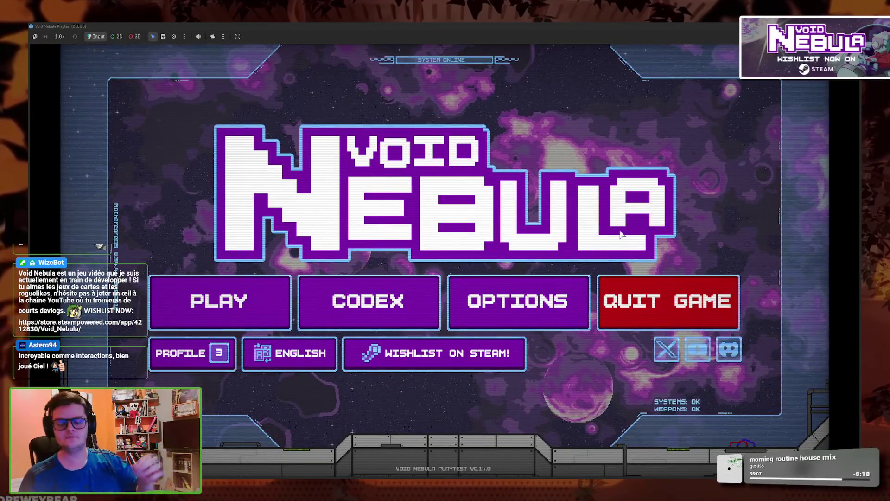
left_click(398, 302)
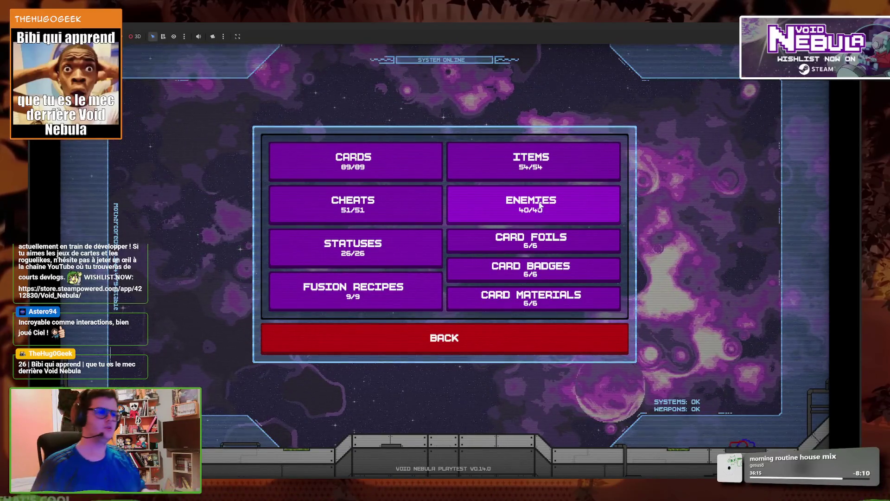
left_click(541, 168)
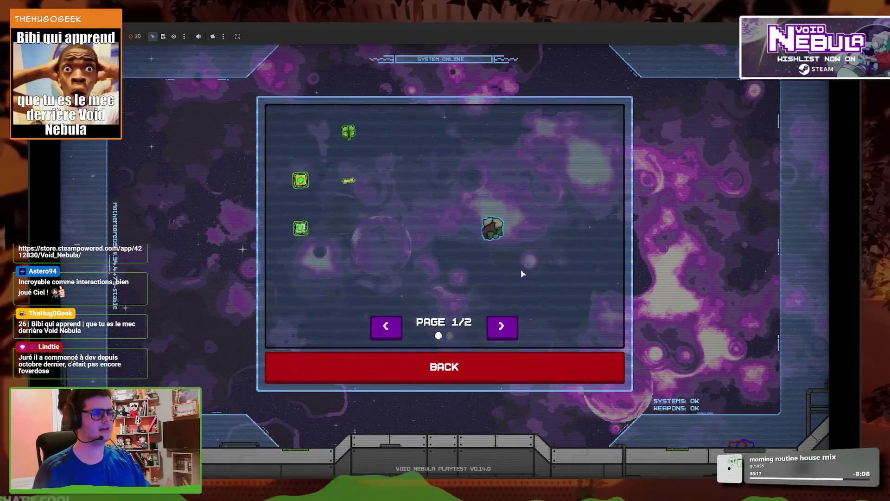
left_click(514, 332)
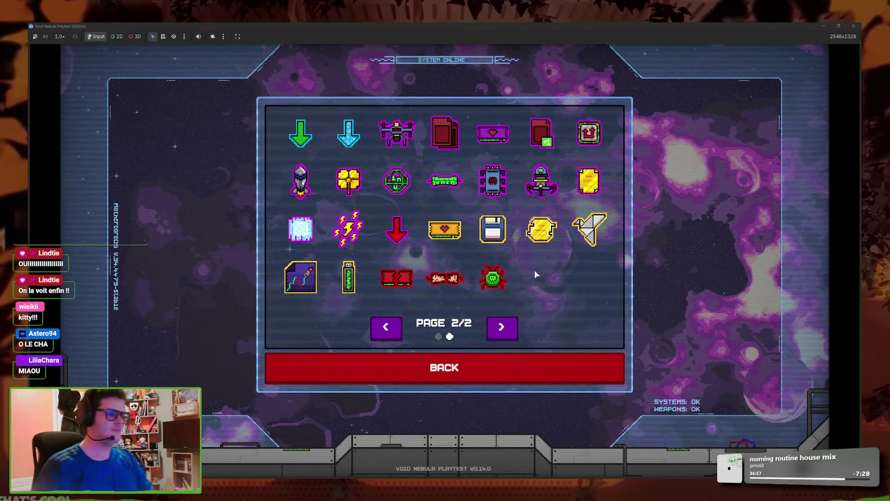
mouse_move(514, 293)
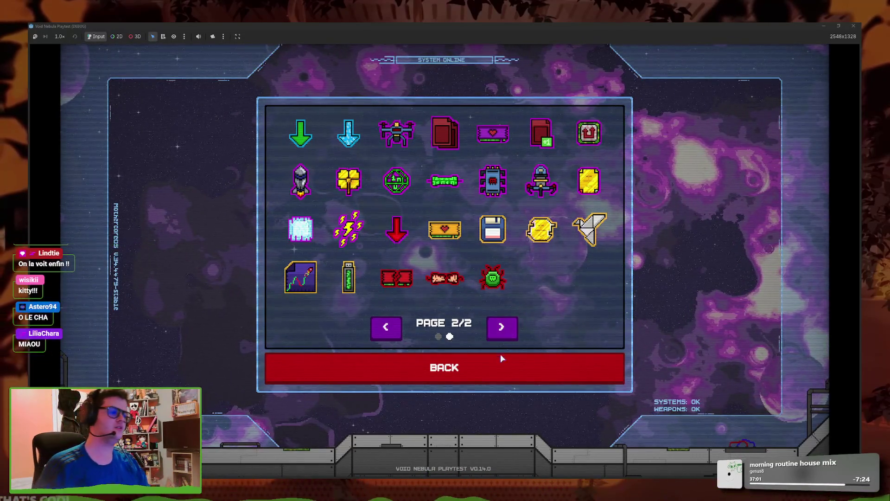
left_click(506, 331)
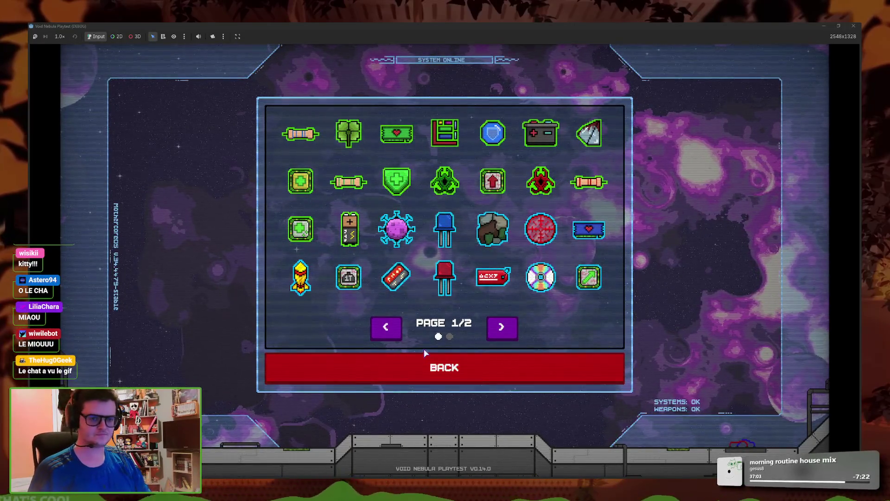
left_click(538, 365)
Browse the codex's Cheats pages, then Cards pages 1 through 3
left_click(401, 202)
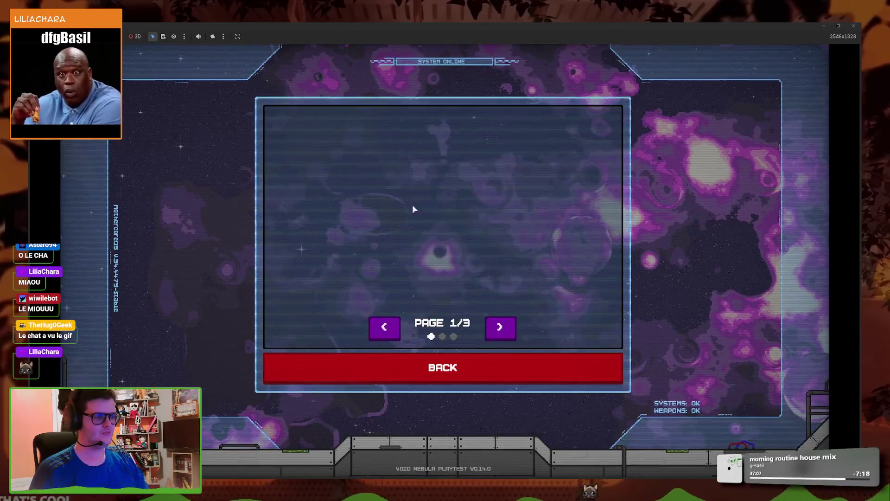
left_click(514, 330)
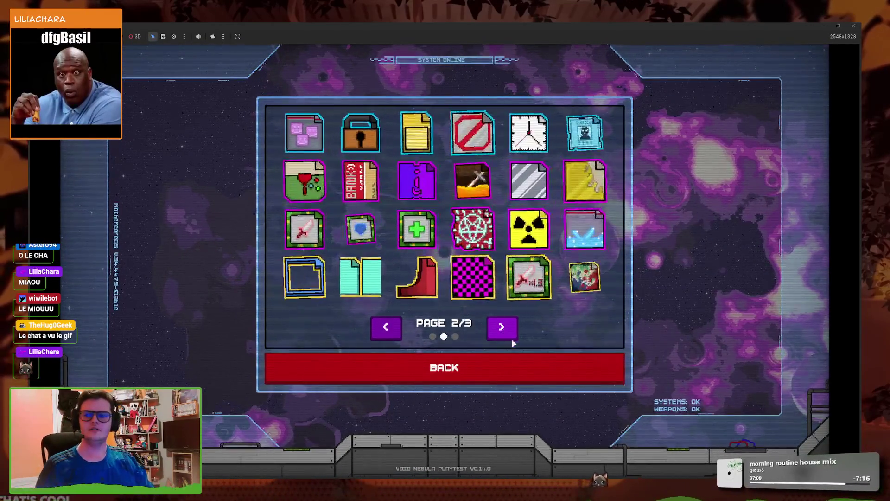
left_click(506, 363)
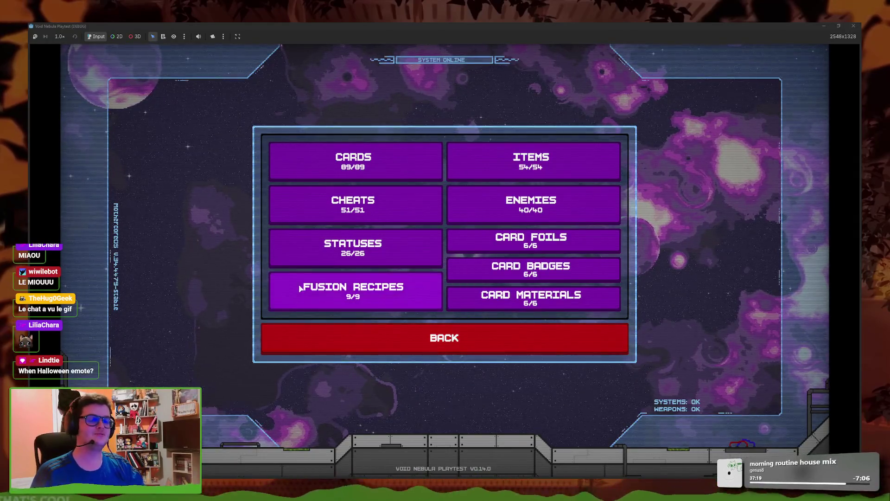
left_click(397, 171)
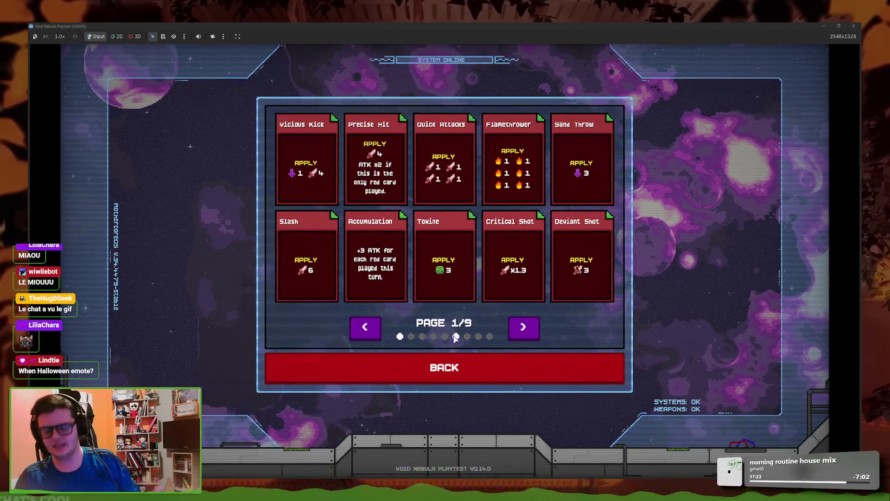
left_click(536, 325)
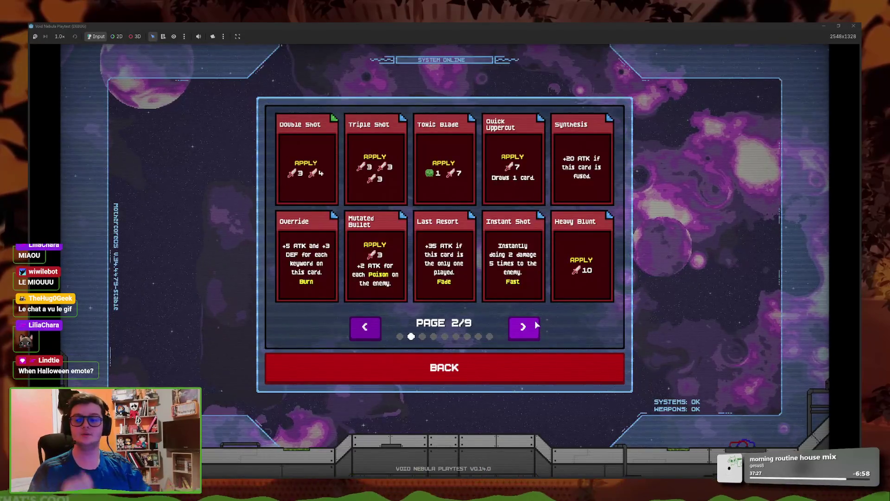
left_click(536, 325)
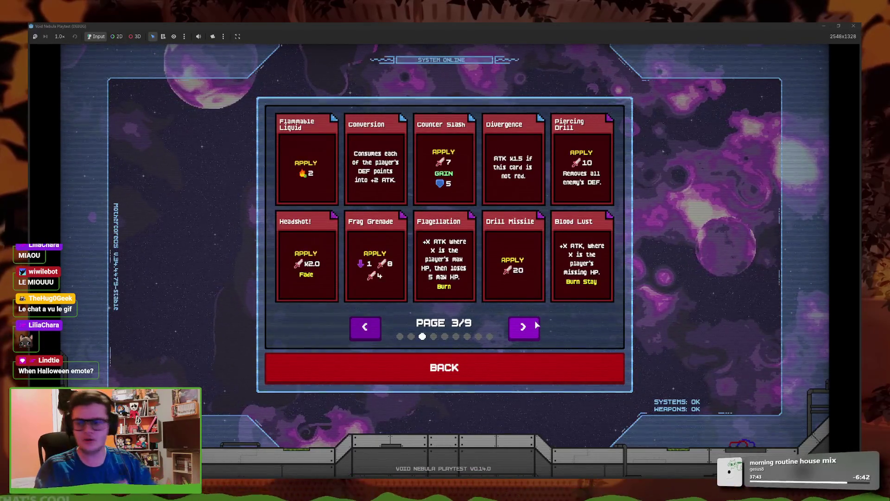
left_click(469, 367)
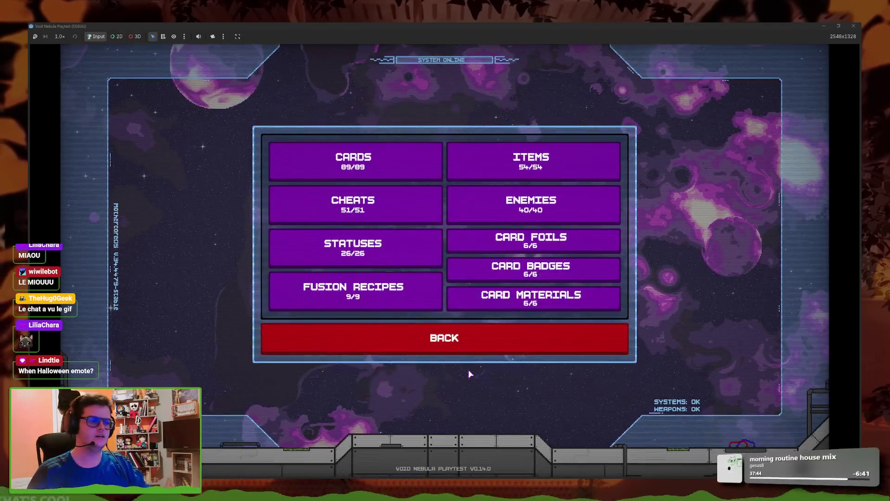
View Card Foils and Fusion Recipes, then return to the main menu
left_click(531, 239)
left_click(436, 352)
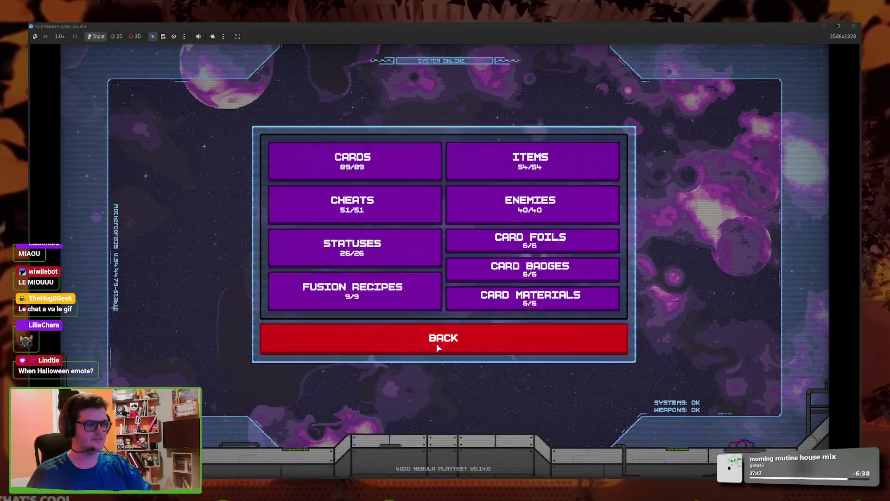
left_click(407, 303)
left_click(463, 357)
left_click(388, 306)
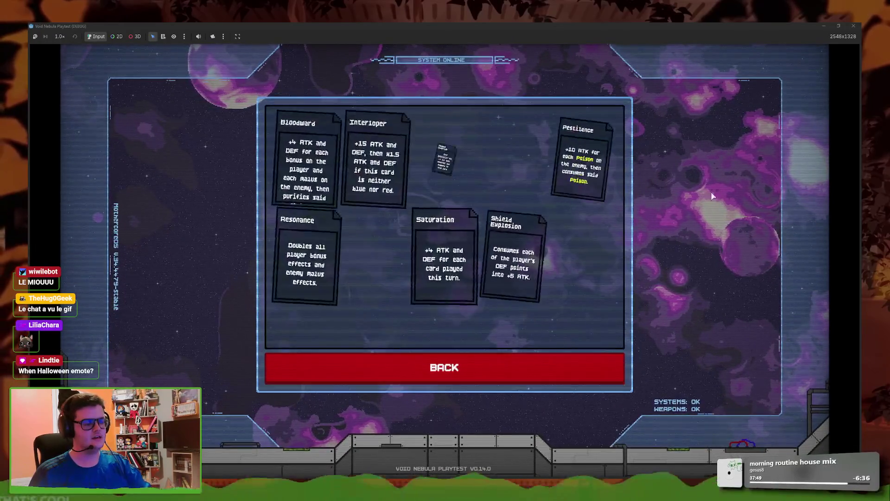
left_click(525, 359)
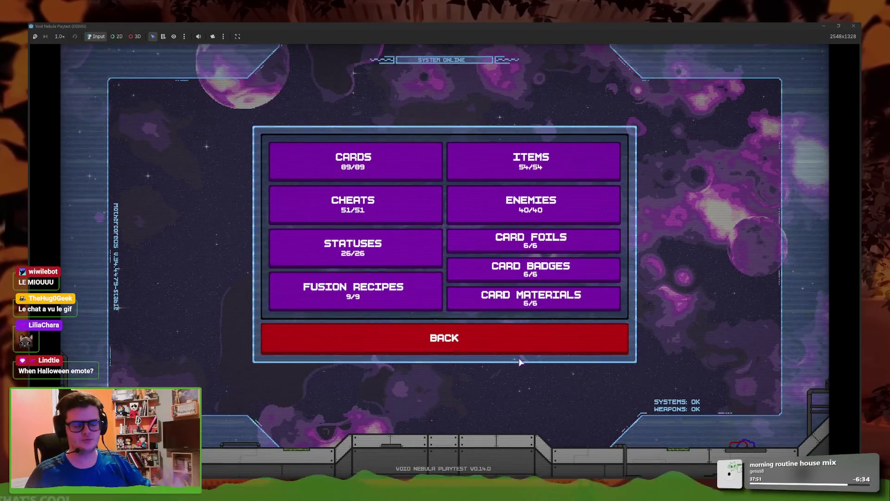
left_click(508, 350)
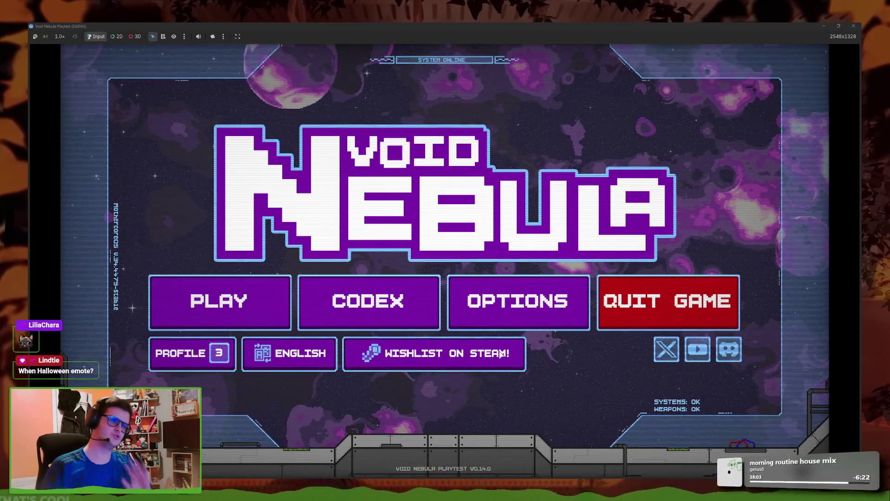
Load the Save 02 profile from the PROFILE menu
left_click(192, 354)
left_click(400, 185)
left_click(537, 246)
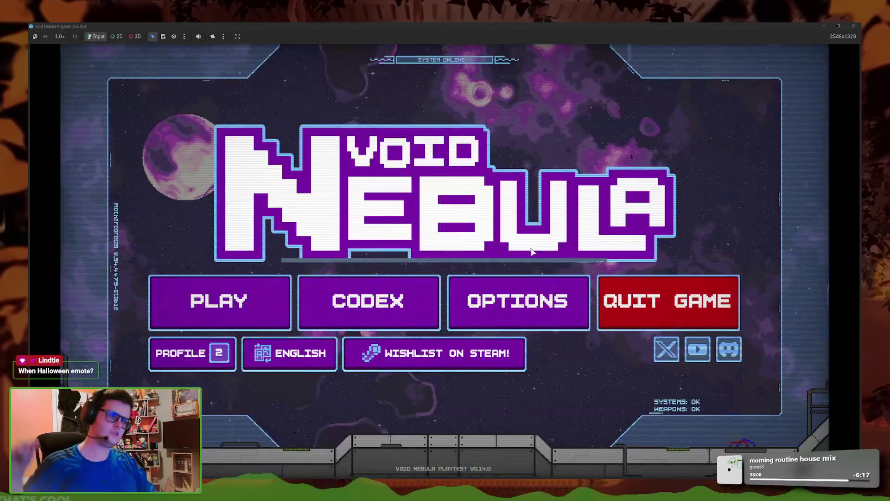
In the codex, browse all three card pages, the enemies list, and item page 2/2
left_click(399, 301)
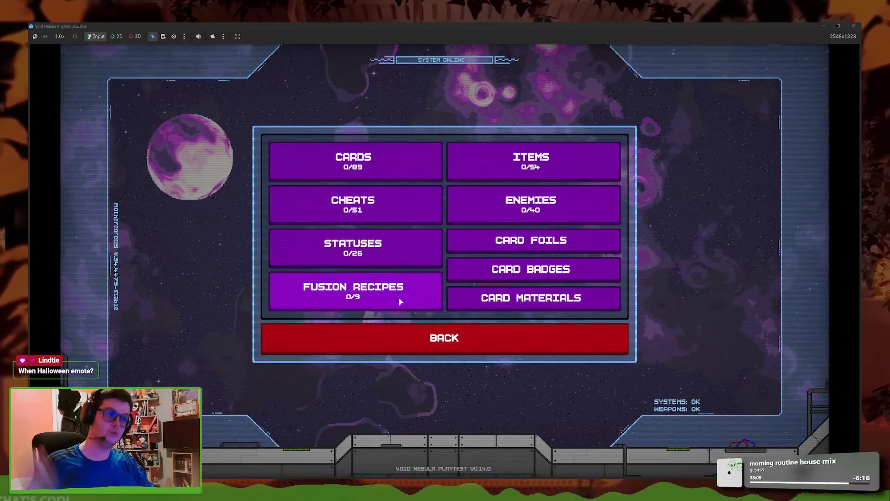
left_click(429, 168)
left_click(525, 329)
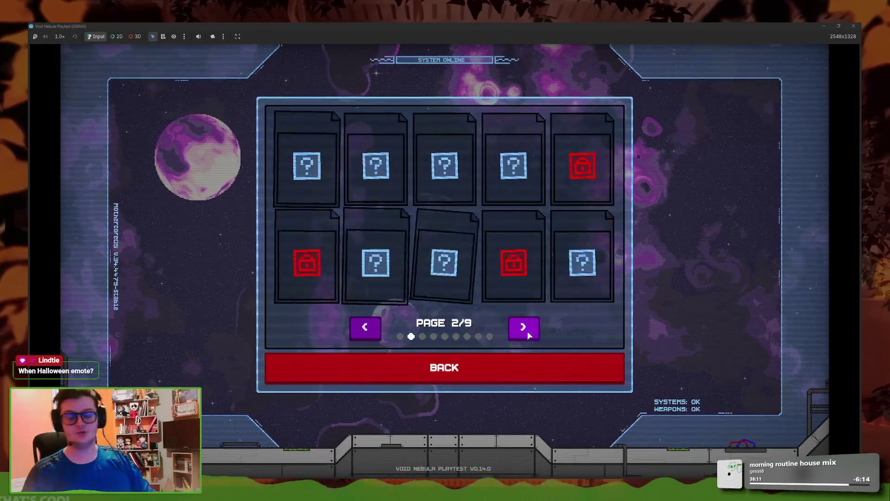
left_click(527, 331)
left_click(533, 363)
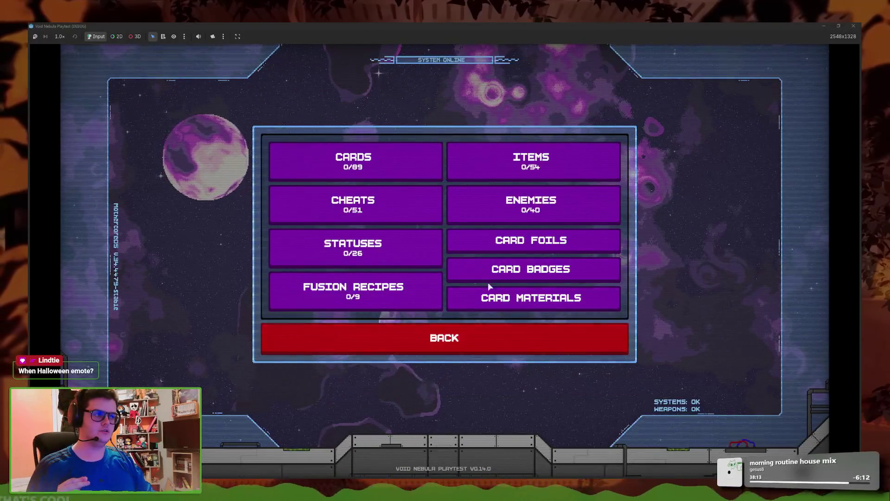
left_click(528, 203)
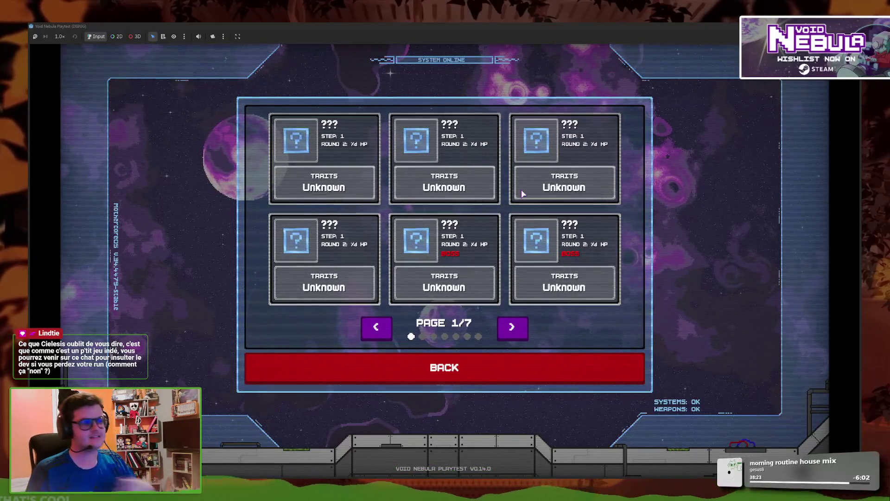
left_click(497, 372)
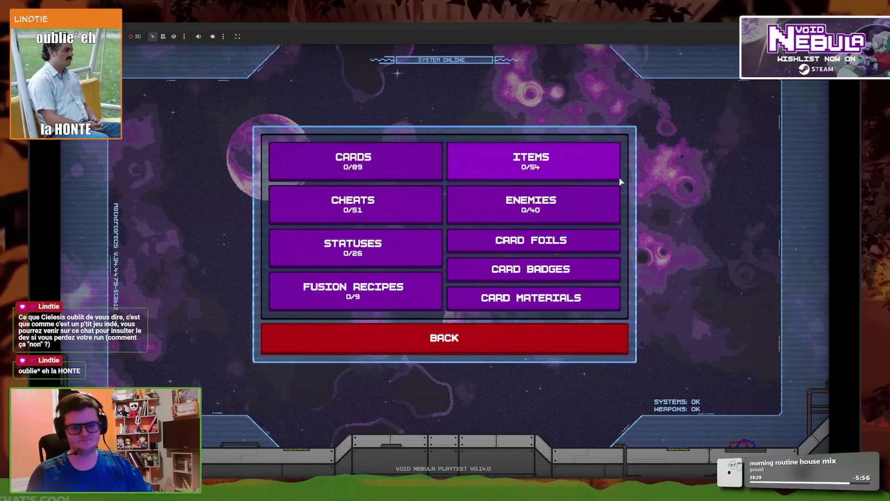
left_click(505, 171)
left_click(501, 330)
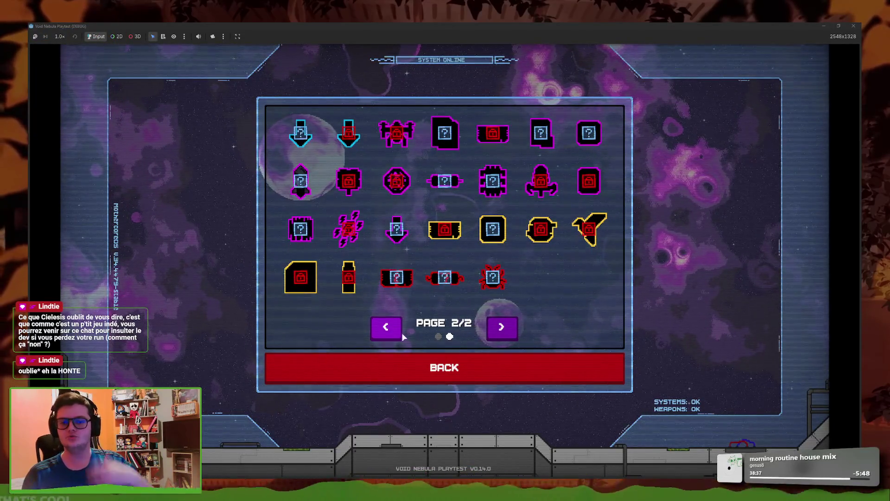
Read the unlock tooltips of three locked items, then back out to the main menu
mouse_move(358, 231)
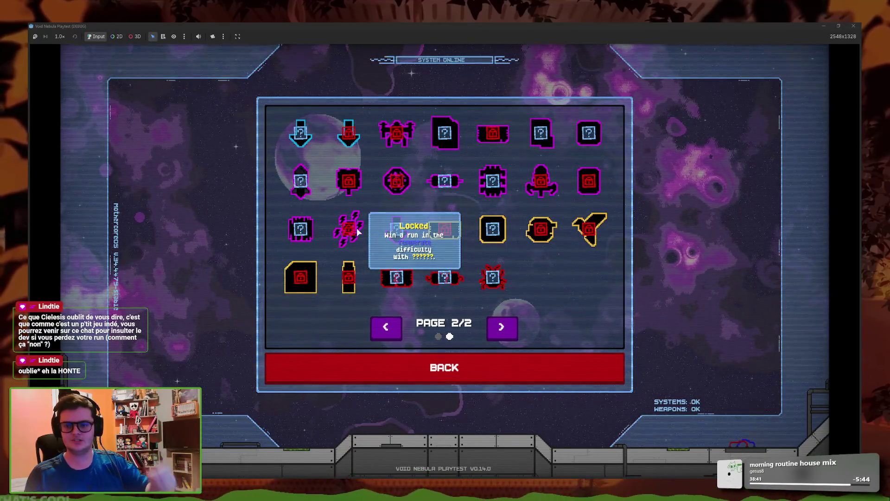
mouse_move(349, 199)
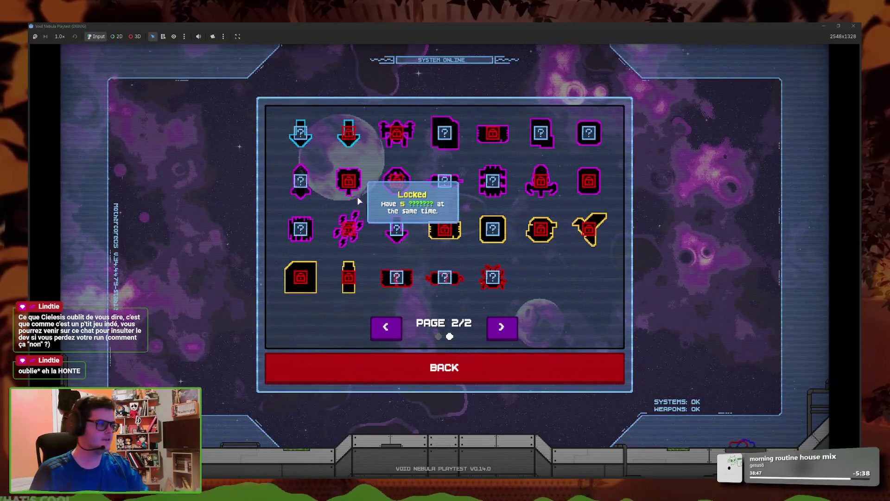
mouse_move(403, 197)
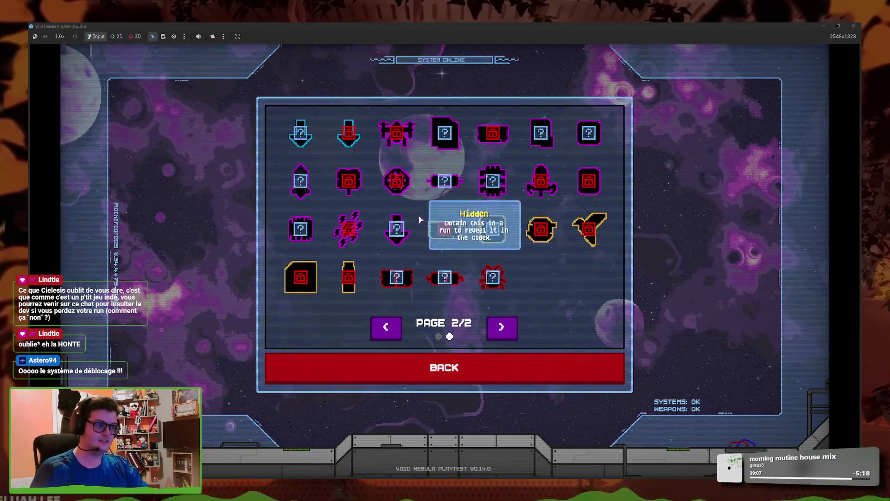
left_click(484, 368)
left_click(482, 352)
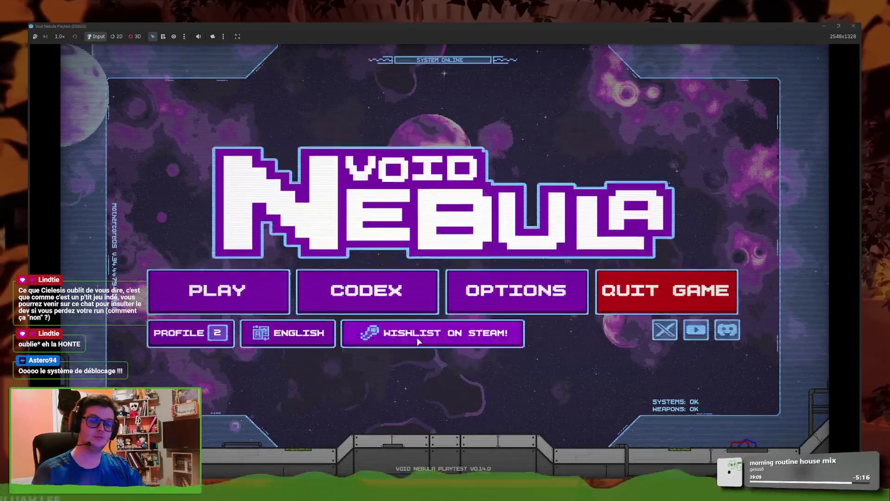
Reopen the codex's cheats collection and scroll through the achievements spreadsheet
left_click(366, 299)
left_click(389, 224)
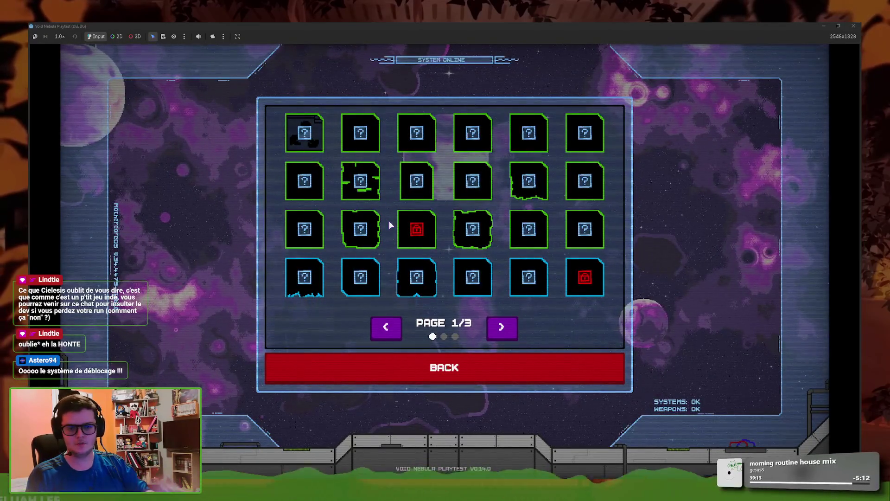
mouse_move(291, 499)
left_click(327, 459)
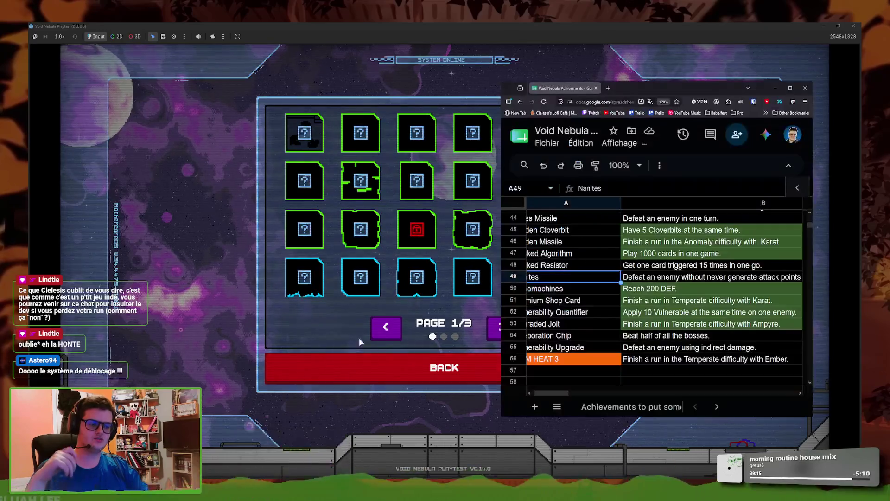
scroll(649, 301, "down", 5)
scroll(649, 302, "up", 15)
scroll(671, 298, "down", 10)
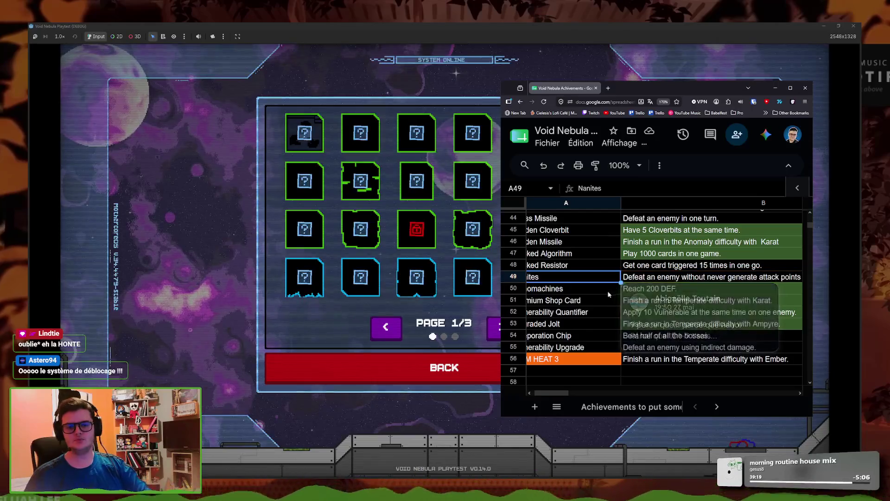
left_click(350, 332)
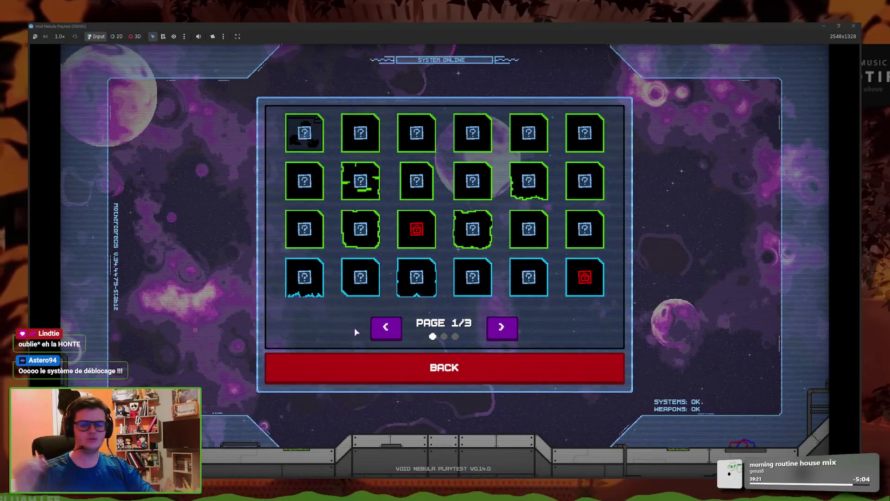
Page through a codex category's entry grid to its next page
left_click(373, 365)
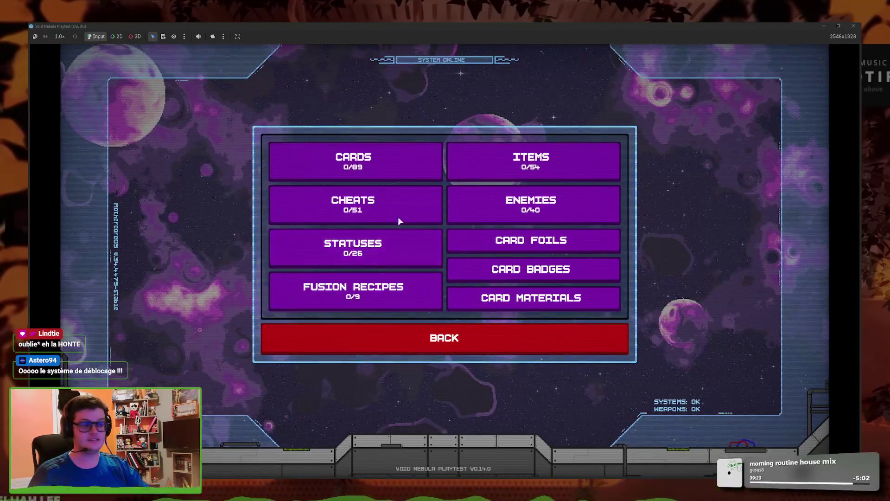
left_click(394, 222)
left_click(502, 327)
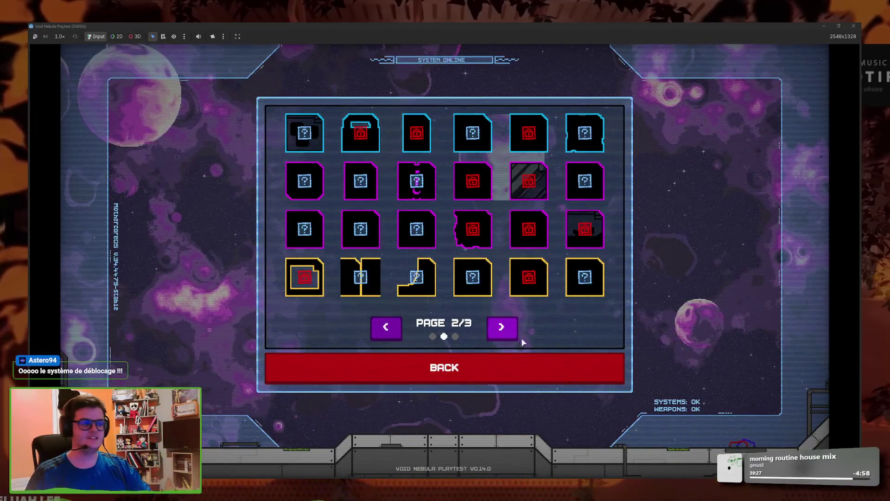
left_click(464, 367)
Open the card entries twice, then leave the codex for the new run character selection
left_click(385, 180)
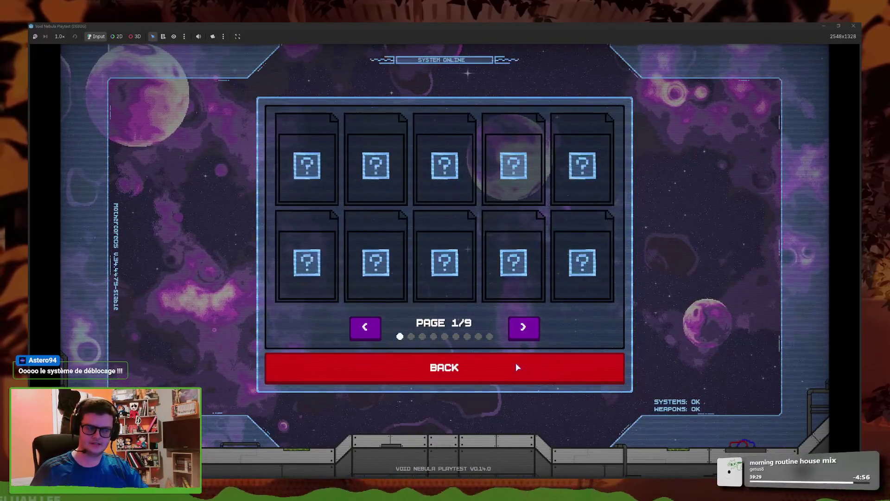
left_click(517, 367)
left_click(395, 181)
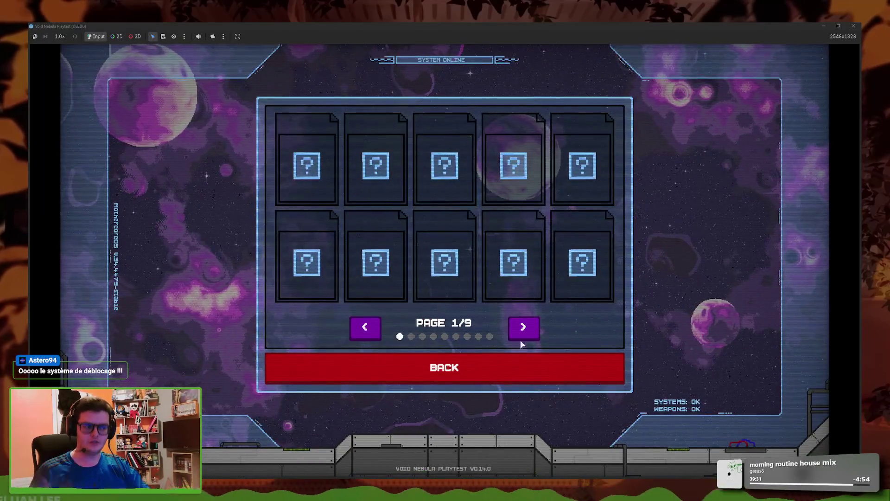
left_click(524, 360)
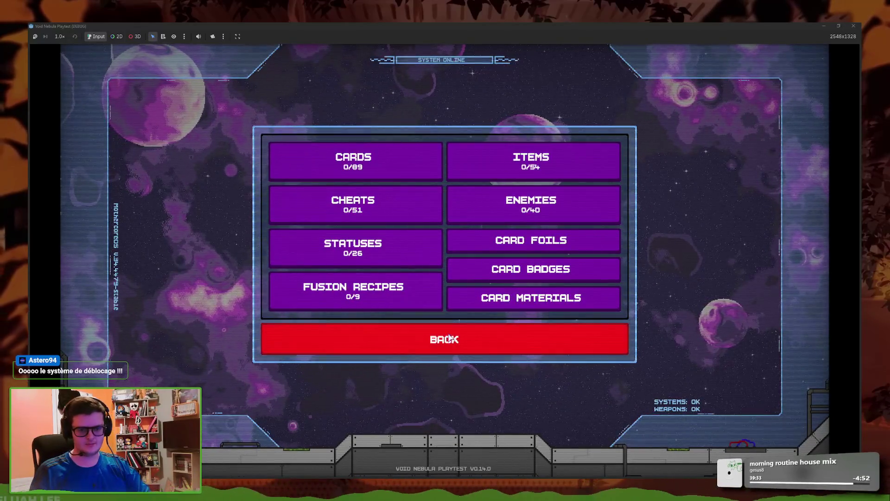
left_click(464, 338)
left_click(259, 302)
Cycle through the full character list, wrapping around, to see which characters are locked
left_click(663, 198)
left_click(662, 196)
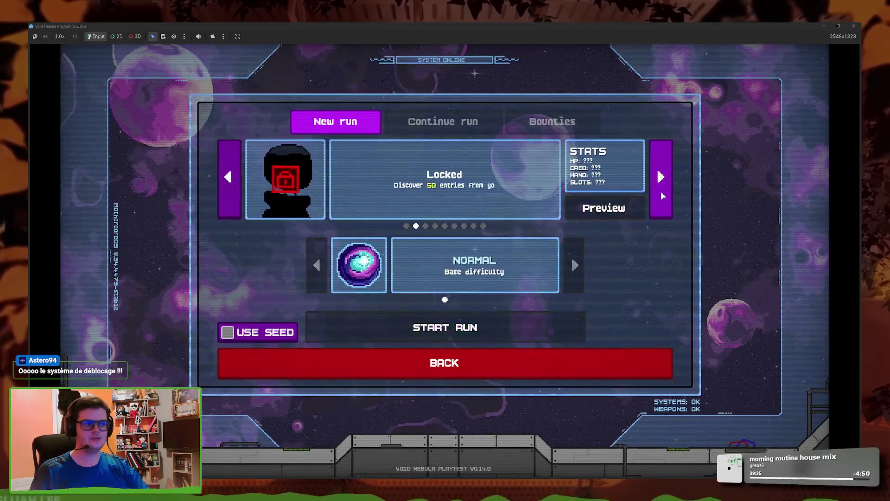
left_click(662, 196)
left_click(662, 196)
left_click(662, 196)
left_click(662, 195)
left_click(662, 195)
left_click(662, 196)
left_click(662, 196)
left_click(662, 196)
left_click(662, 195)
left_click(662, 196)
left_click(662, 196)
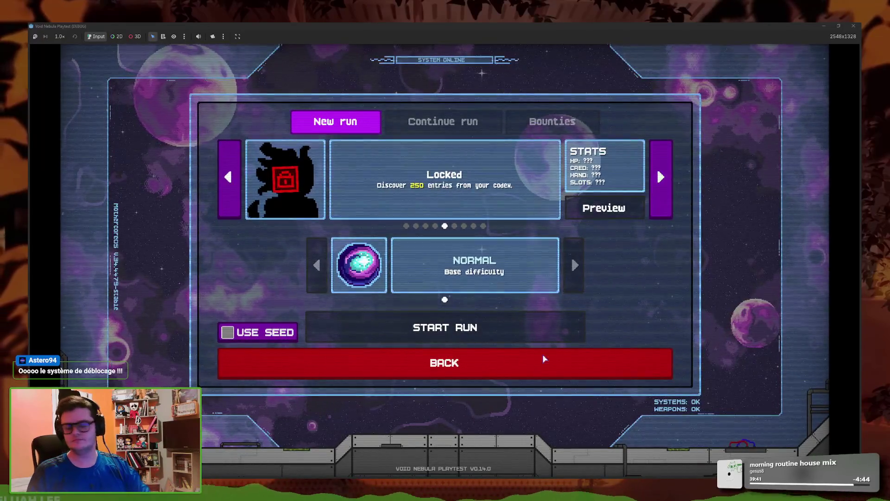
Leave the new run screen and show page 2 of the codex items
left_click(552, 353)
left_click(389, 284)
left_click(463, 167)
left_click(510, 329)
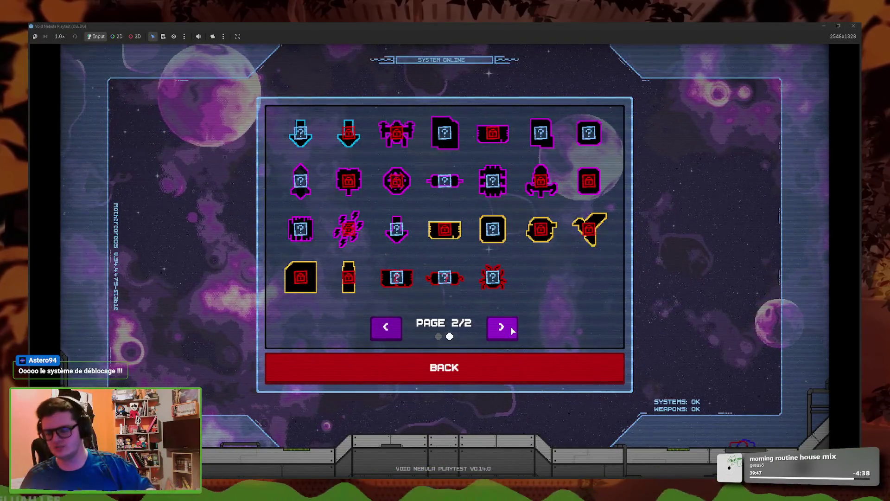
Read four locked items' unlock conditions, then return to the main menu
mouse_move(438, 240)
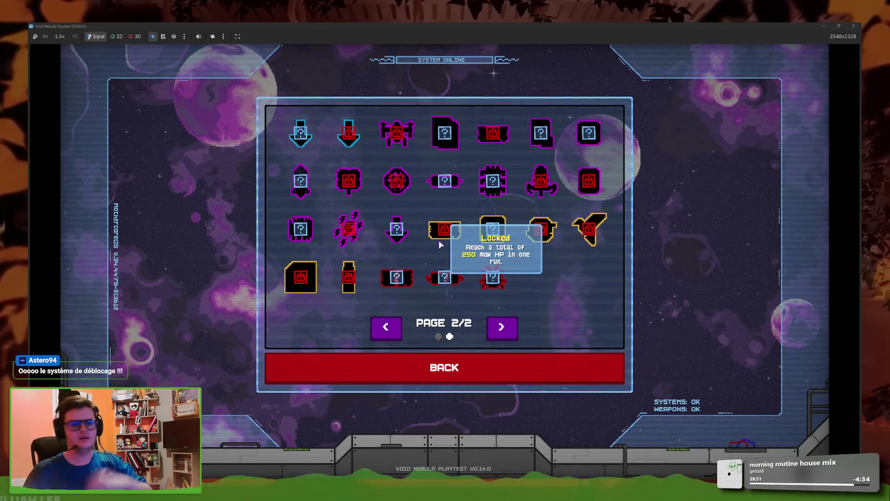
mouse_move(398, 191)
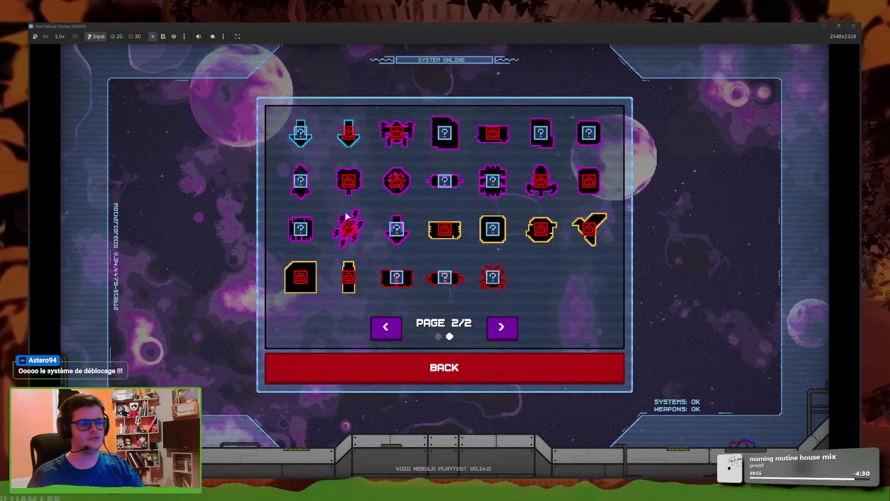
mouse_move(346, 220)
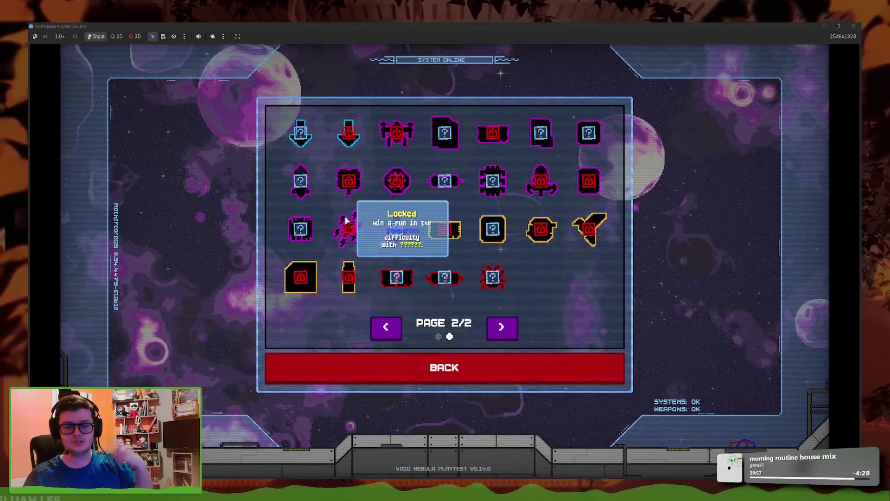
mouse_move(371, 158)
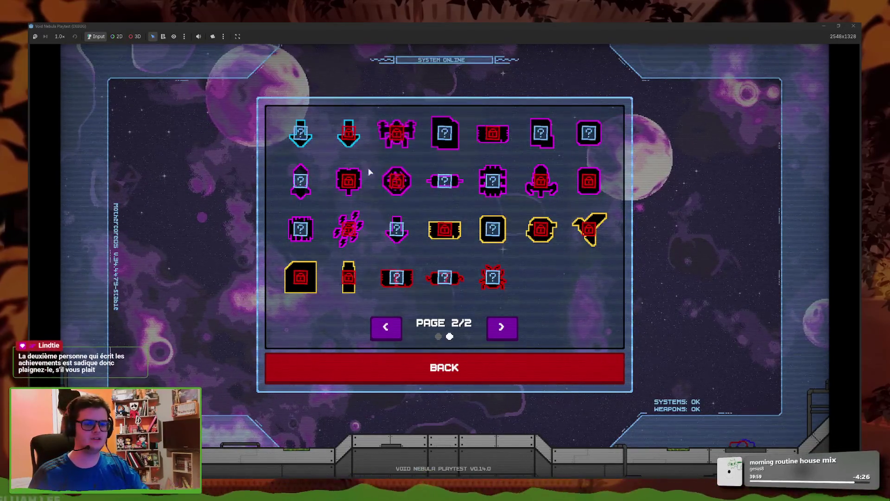
left_click(510, 368)
left_click(510, 338)
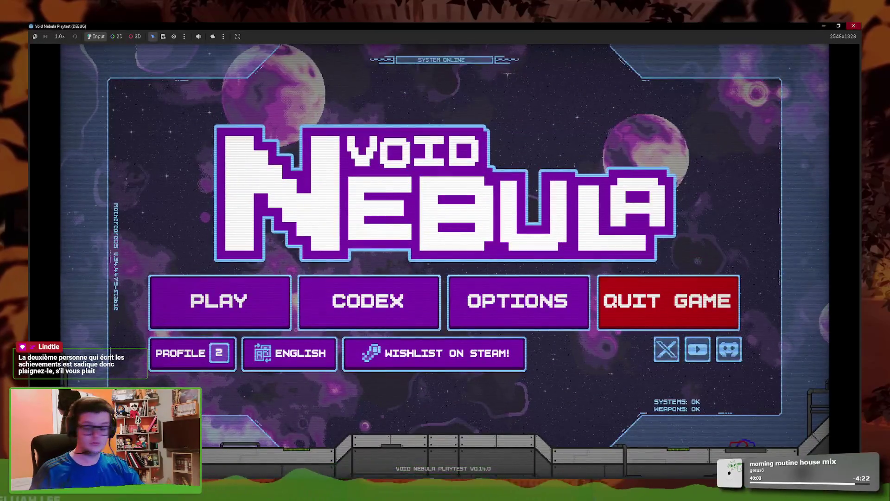
Close the playtest and open the first-turn achievement's check script
left_click(854, 26)
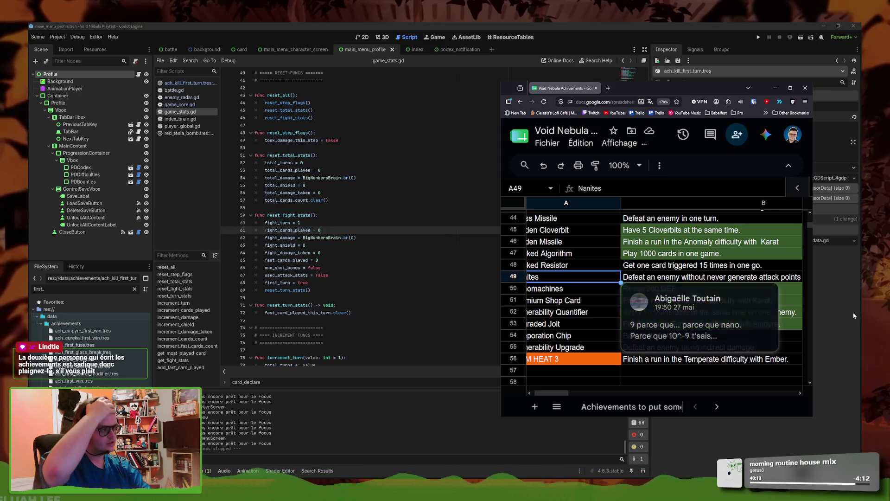
left_click(842, 282)
left_click(796, 178)
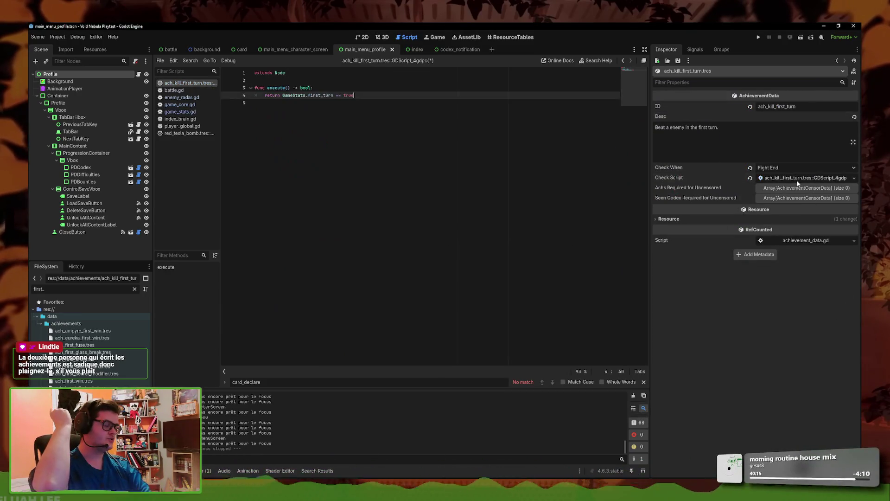
Find reset_fight_stats in project files and open its fight_result.gd match
left_click(190, 61)
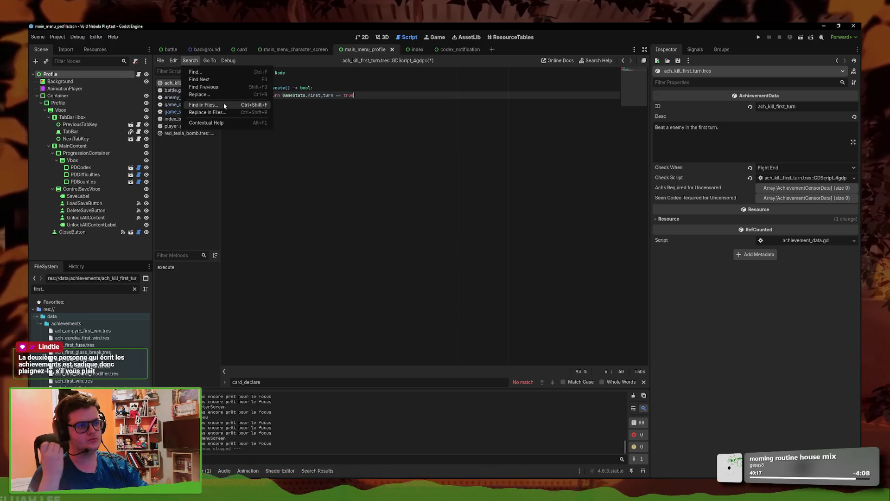
left_click(224, 105)
key("Return")
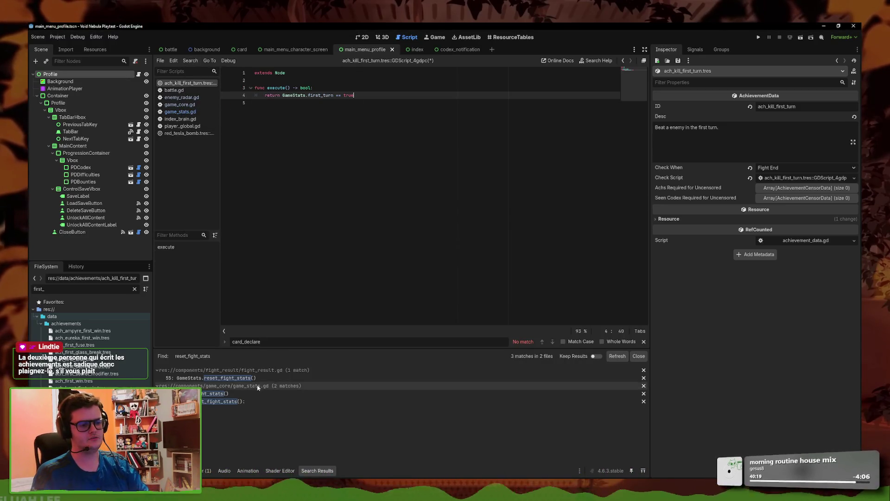
left_click(263, 377)
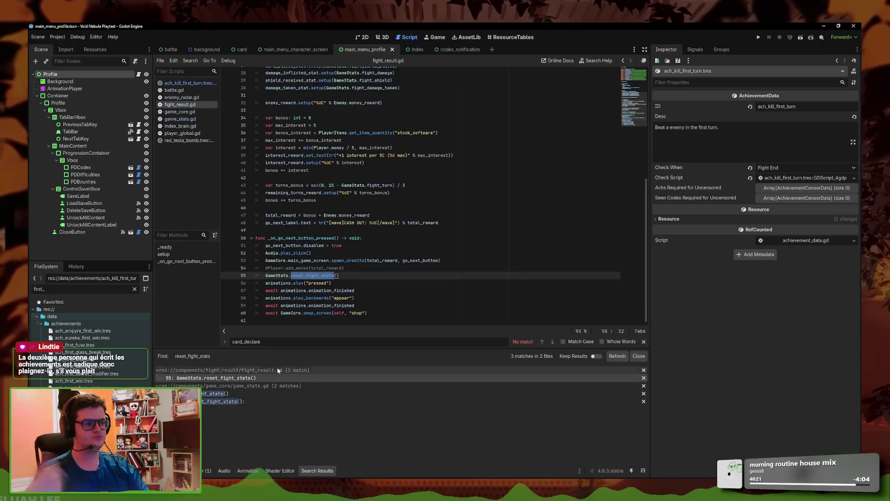
scroll(357, 274, "up", 5)
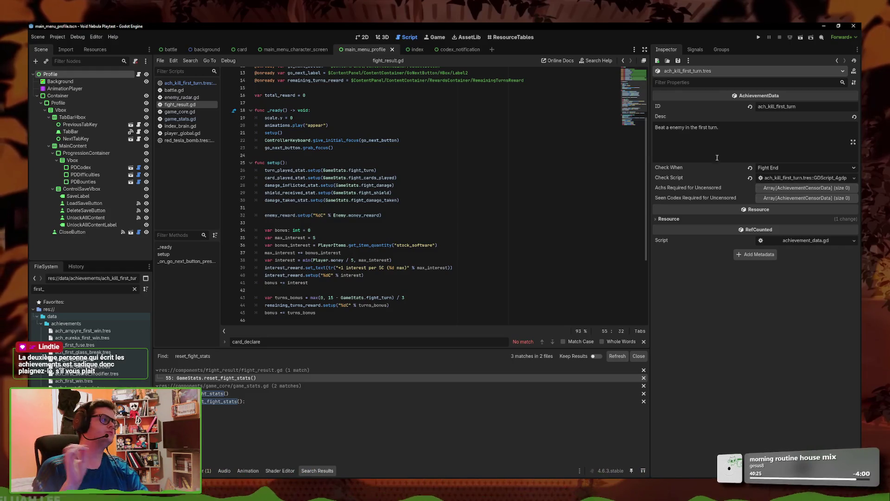
left_click(190, 61)
left_click(232, 114)
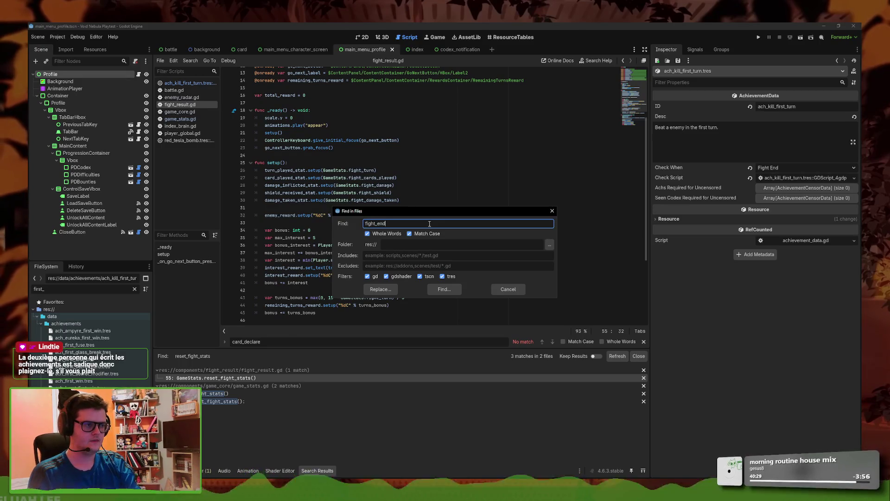
Search the project for FIGHT_END (3 matches, 2 files) and open game_core.gd line 299
key("Return")
left_click(198, 62)
left_click(206, 107)
type("FIGHT_END")
key("Return")
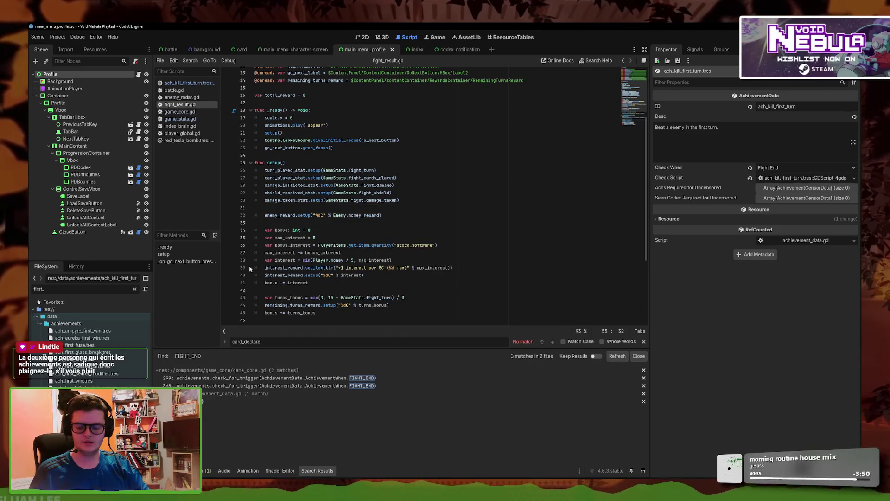
left_click(332, 378)
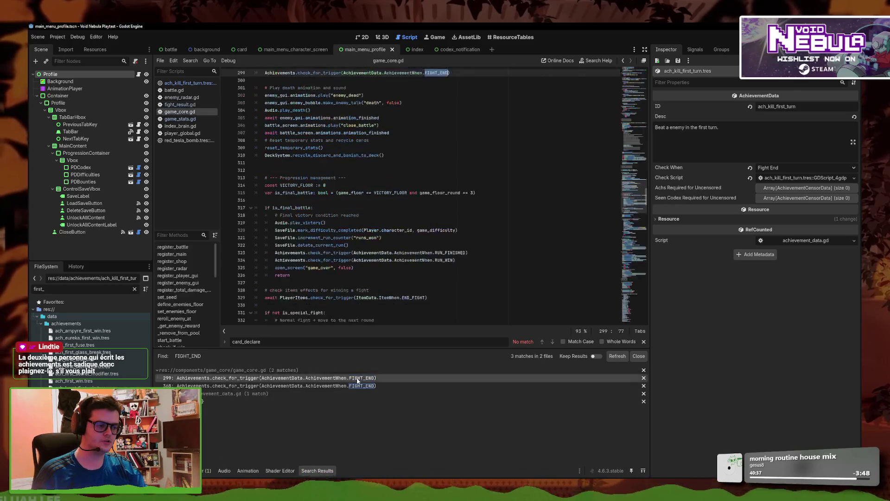
scroll(401, 282, "up", 1)
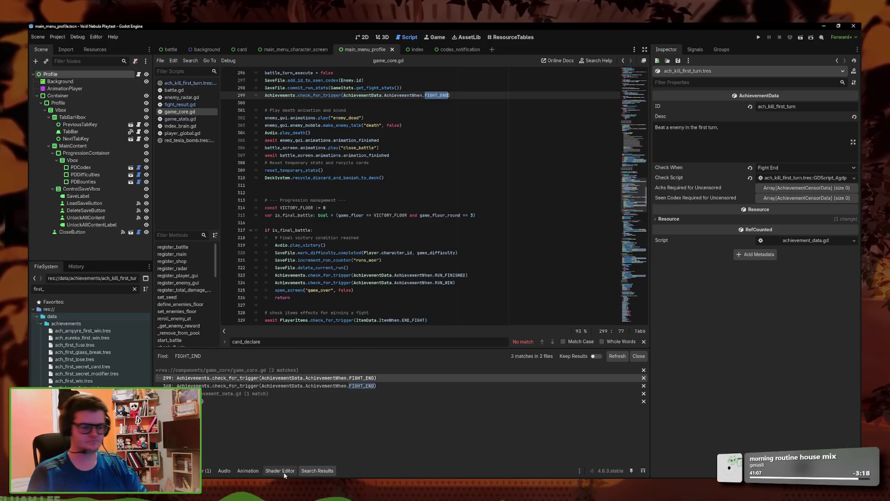
Glance at the achievements spreadsheet, then switch to the Void Nebula YouTube trailer
left_click(291, 487)
left_click(311, 464)
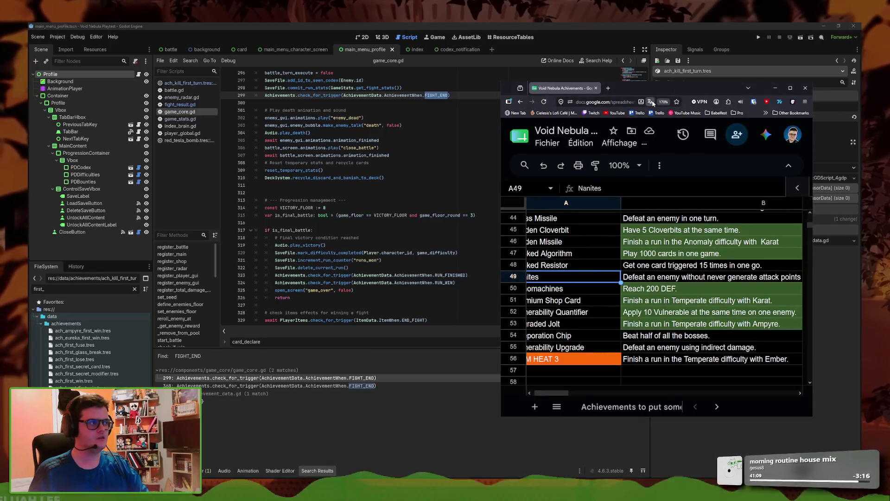
key("alt+Tab")
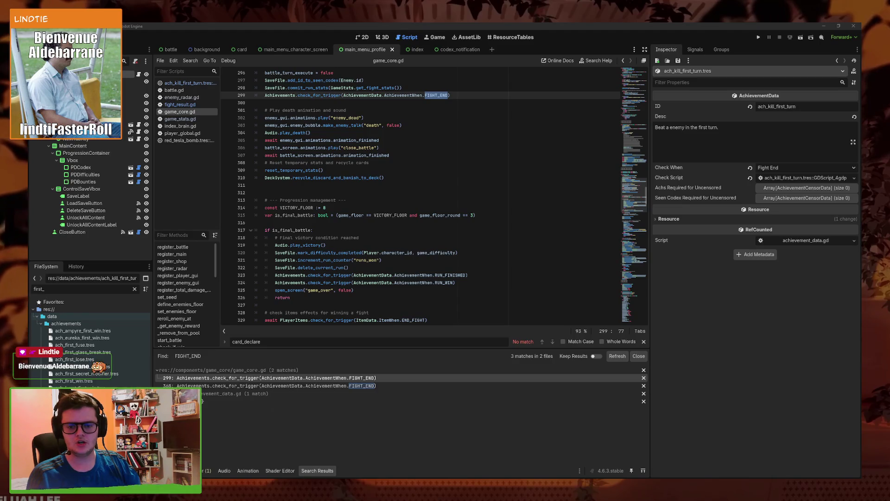
key("alt+Tab")
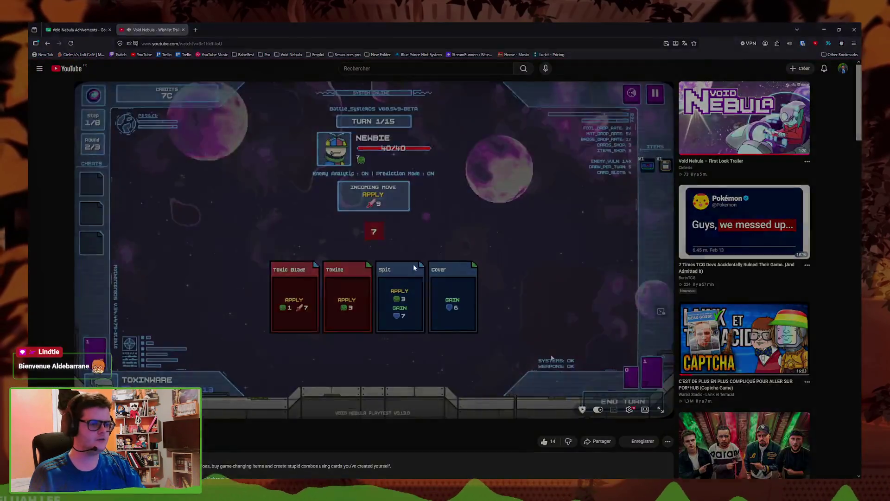
Watch the Void Nebula Wishlist Trailer fullscreen to its end, then close its YouTube tab
key("f")
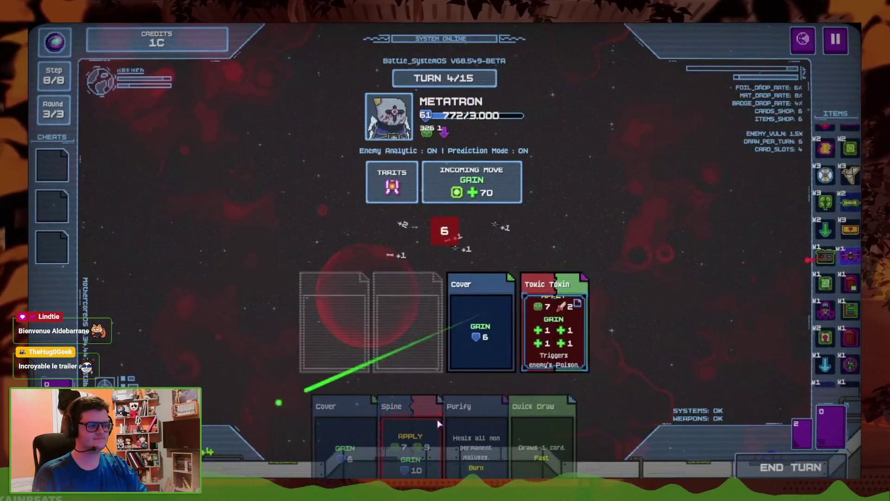
left_click(415, 427)
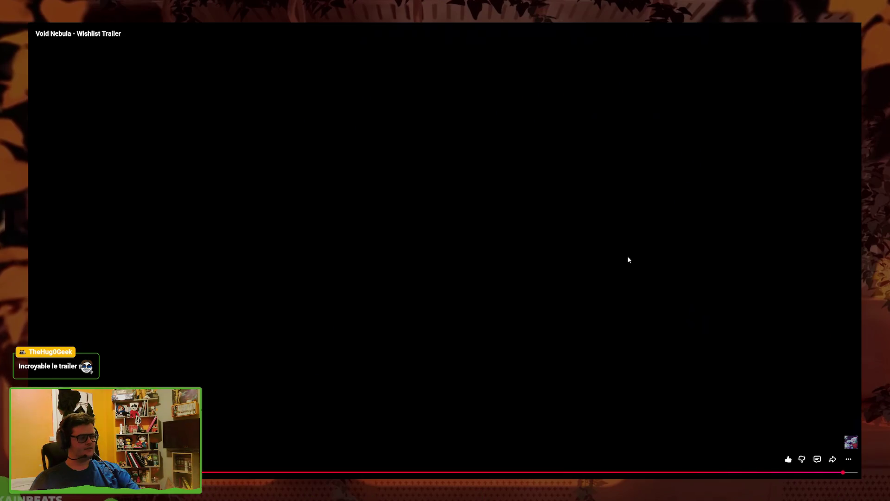
double_click(628, 259)
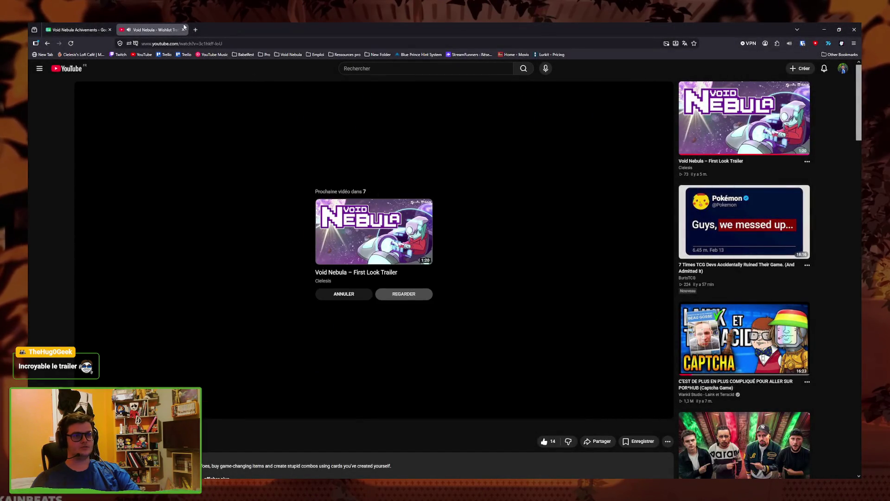
left_click(183, 30)
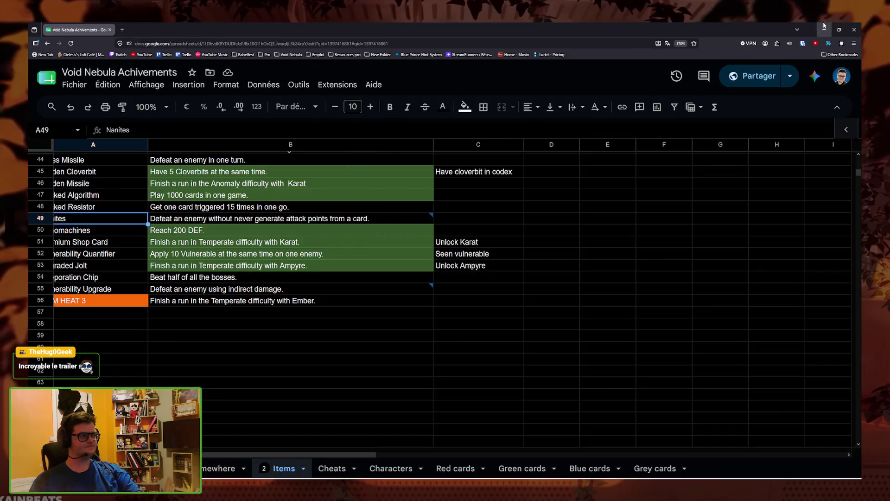
Switch from the browser back to game_core.gd in the Godot editor
key("alt+Tab")
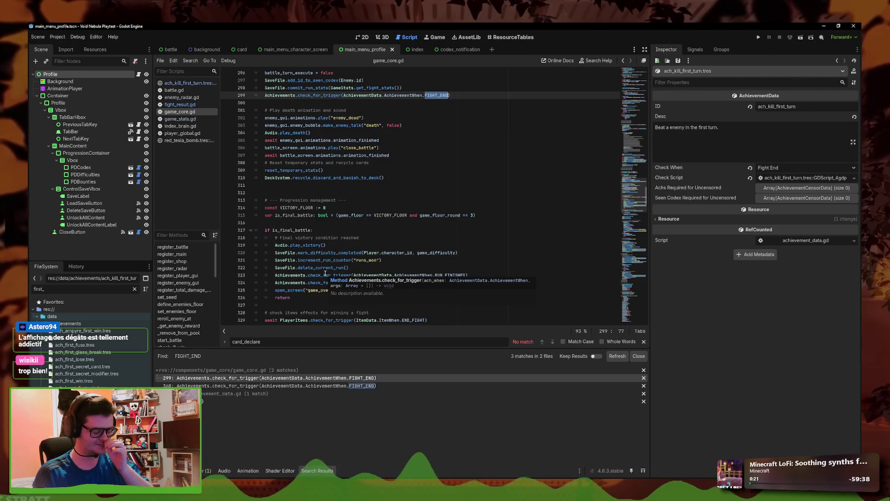
Search for the developer's YouTube channel in a new tab and play its Game Devlog #1 video
mouse_move(286, 466)
left_click(330, 438)
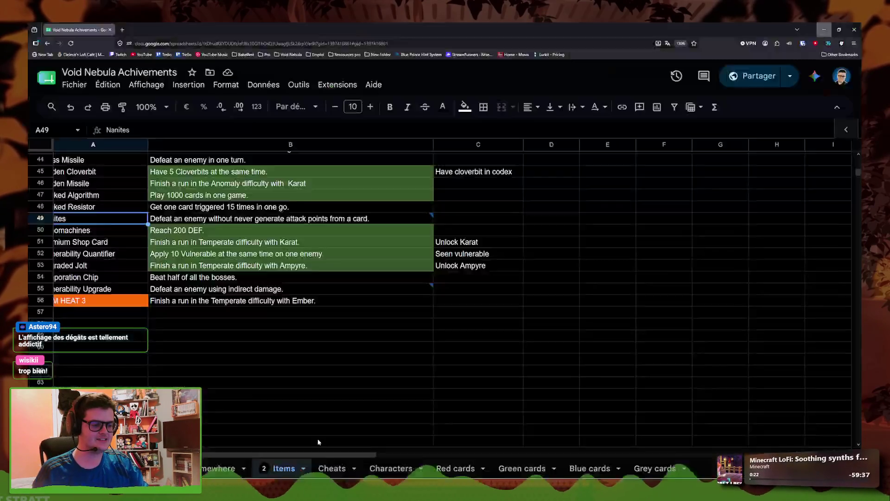
left_click(126, 30)
type("c")
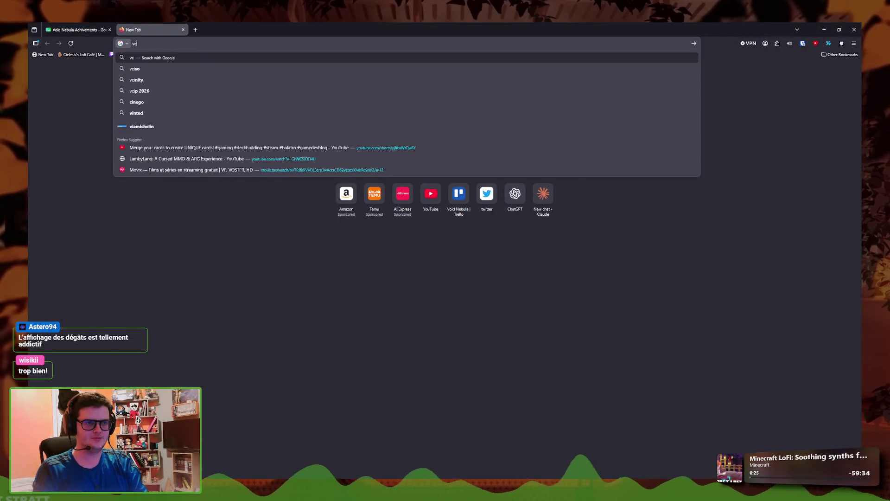
type("ielesis youtube")
key("Return")
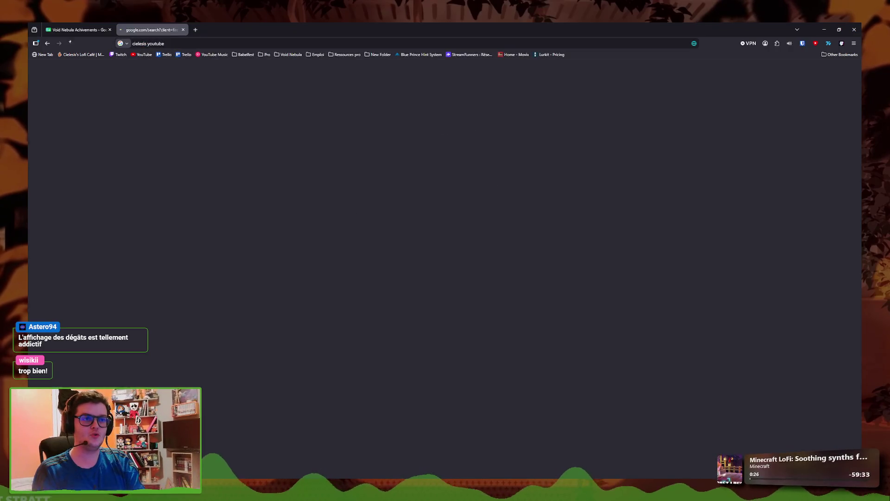
left_click(114, 132)
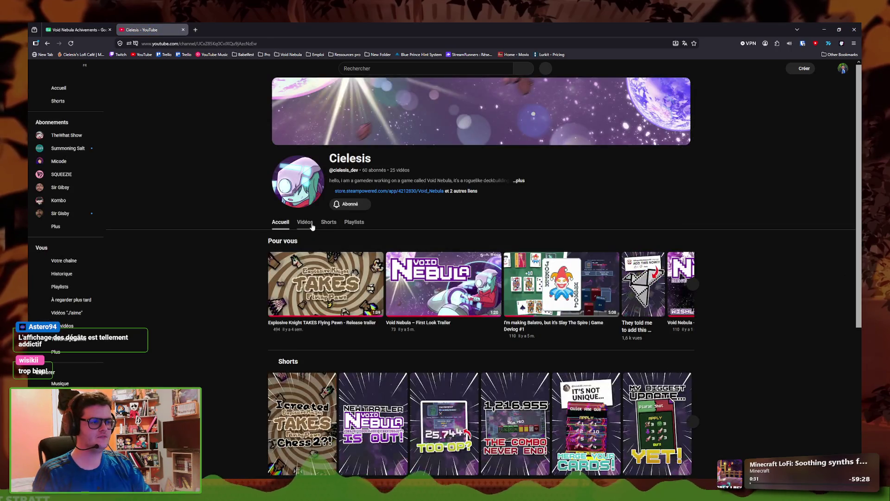
left_click(305, 222)
left_click(388, 391)
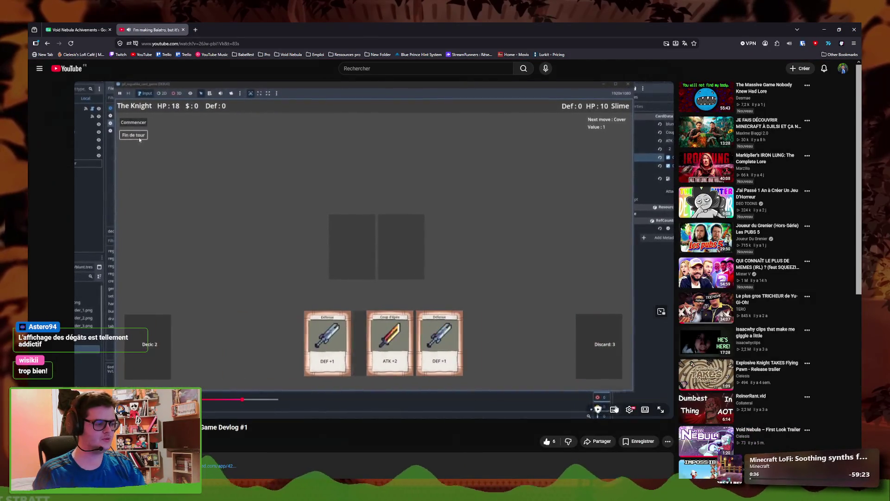
Skim the devlog's crafting and battle scenes and switch to theater mode
left_click(631, 400)
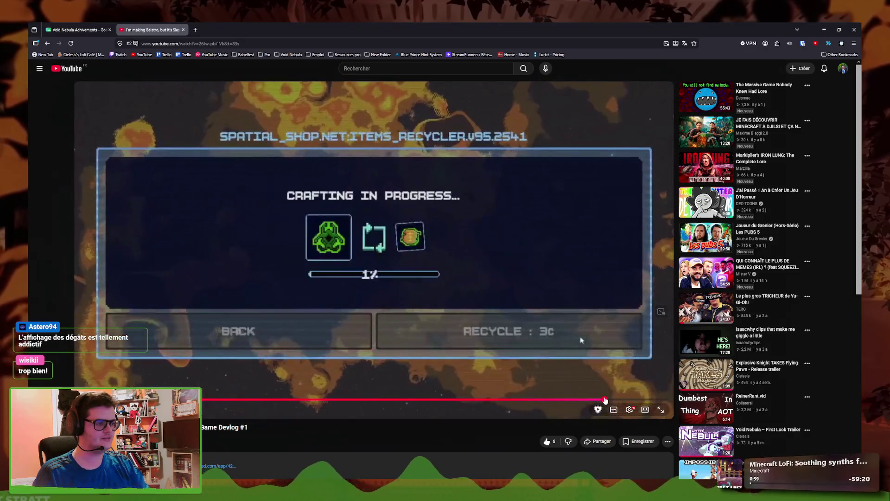
left_click(605, 400)
left_click(548, 400)
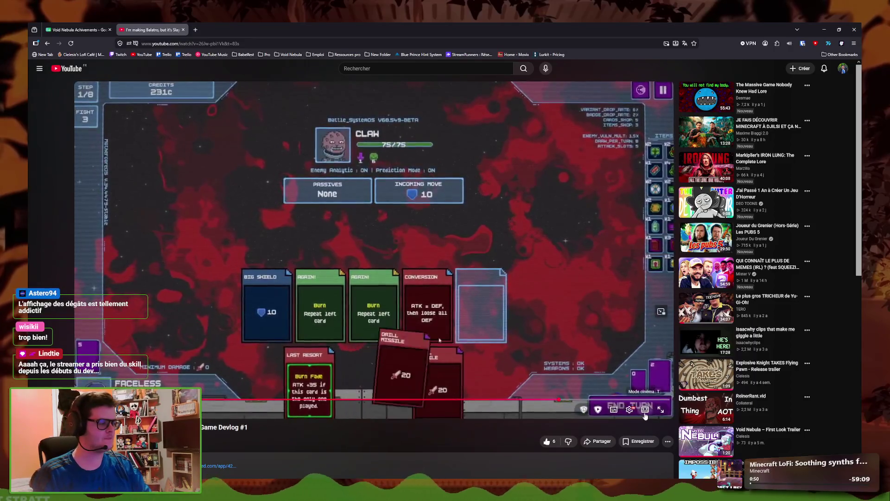
key("t")
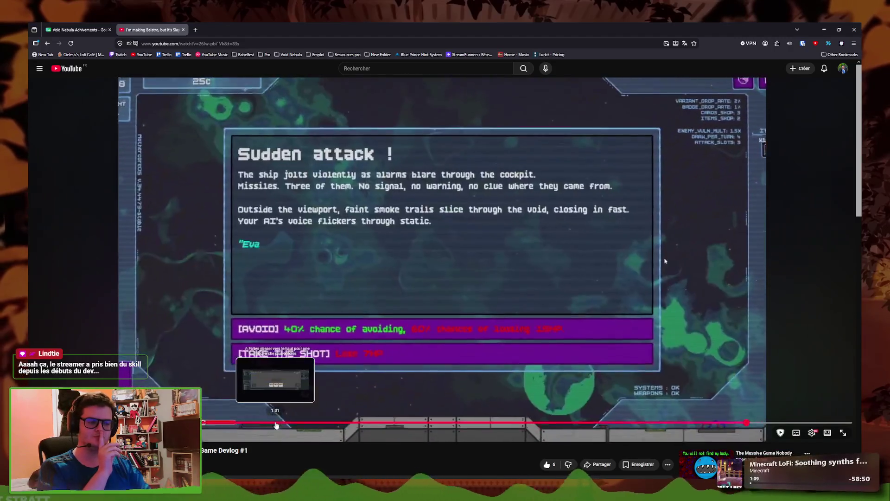
Rewind to the early prototype editor footage, then close the video and return to Godot
left_click(242, 423)
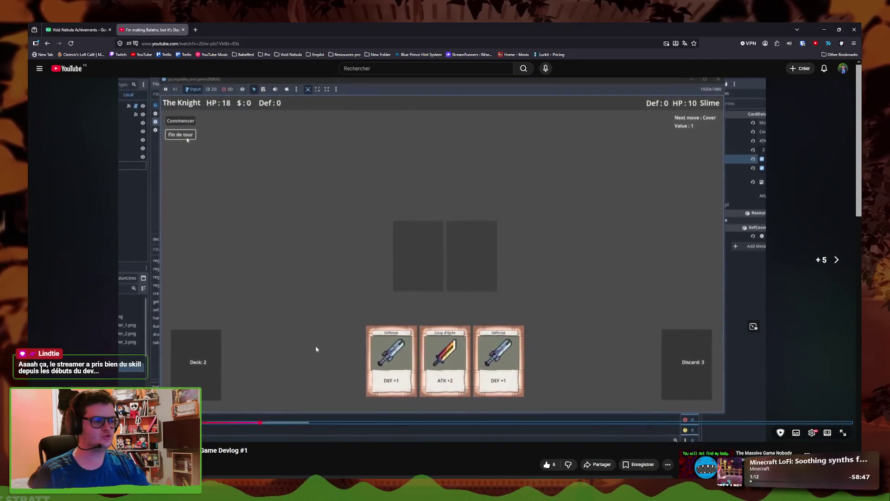
left_click(317, 349)
left_click(317, 348)
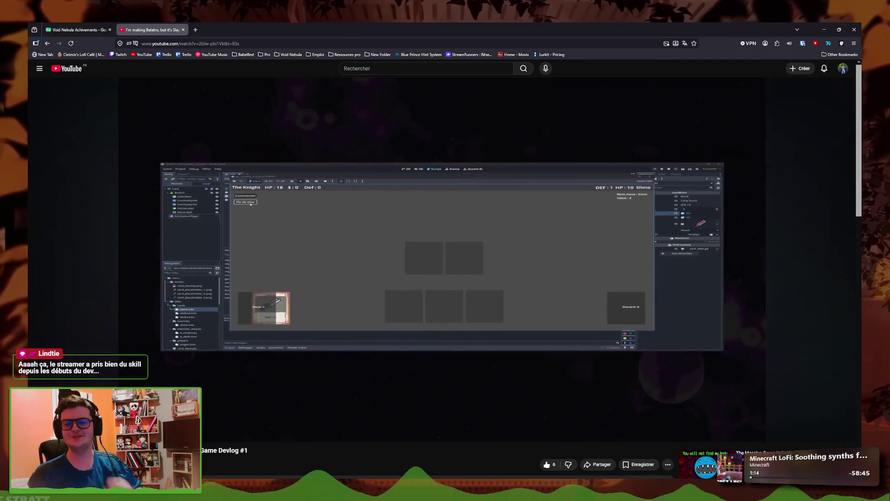
mouse_move(281, 426)
left_mouse_down()
mouse_move(262, 426)
mouse_move(282, 366)
mouse_move(255, 429)
mouse_move(263, 423)
left_mouse_up()
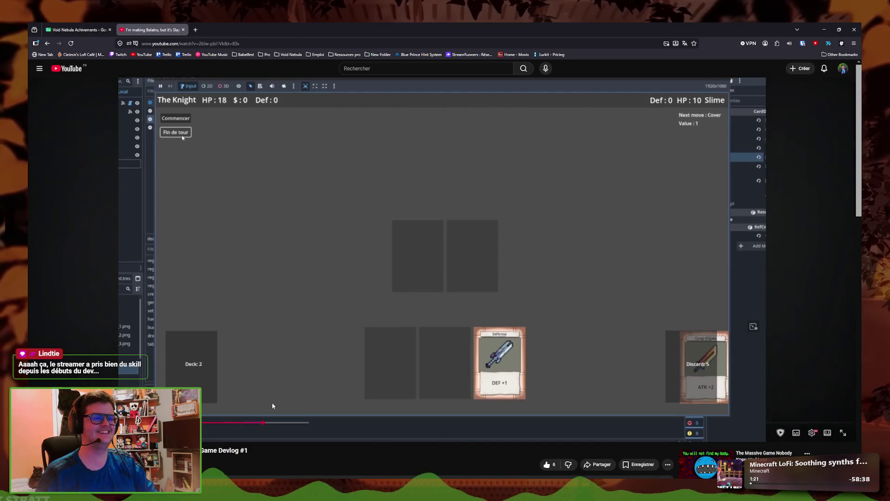
left_click(183, 30)
left_click(823, 30)
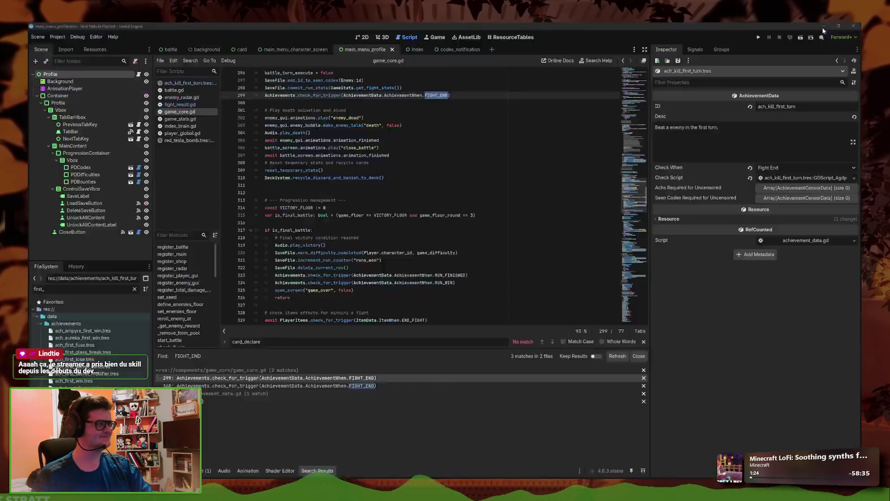
Inspect the RUN_FINISHED trigger call on line 323 of game_core.gd
left_click(390, 274)
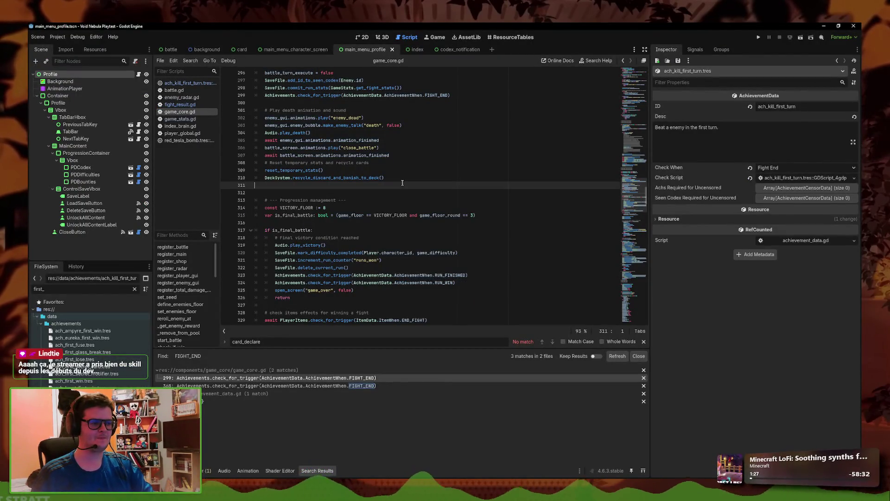
left_click(486, 274)
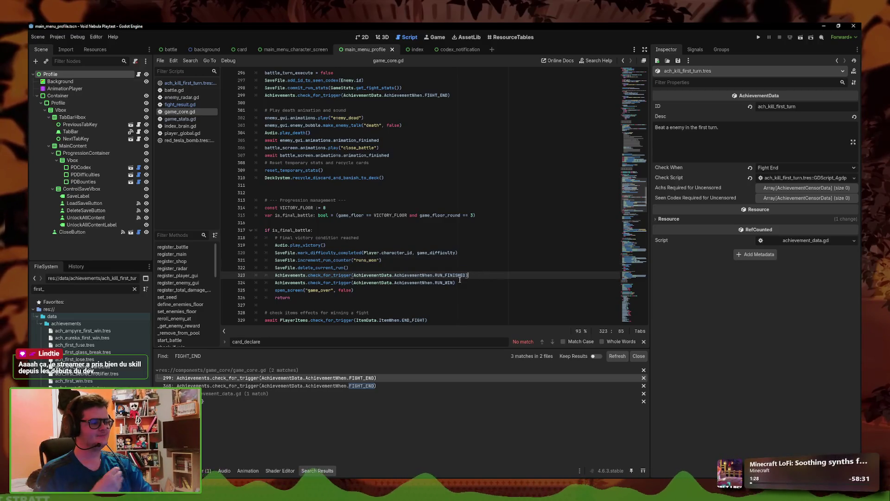
scroll(452, 276, "down", 2)
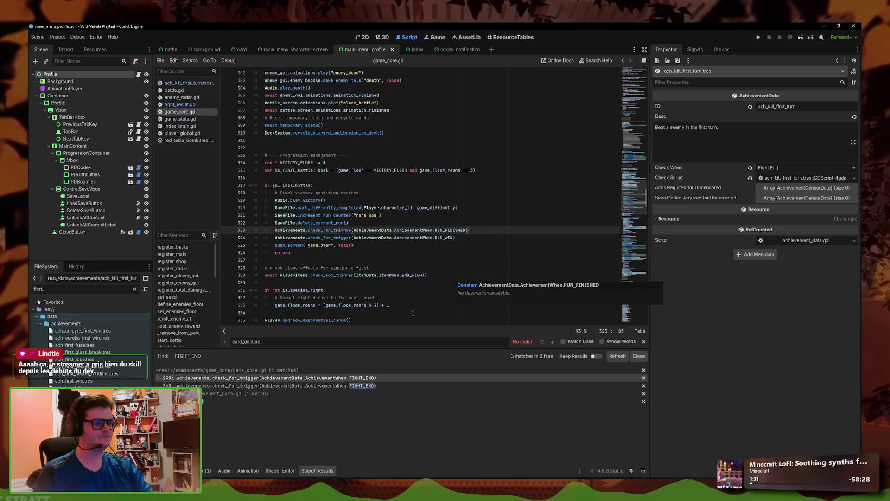
scroll(421, 297, "down", 8)
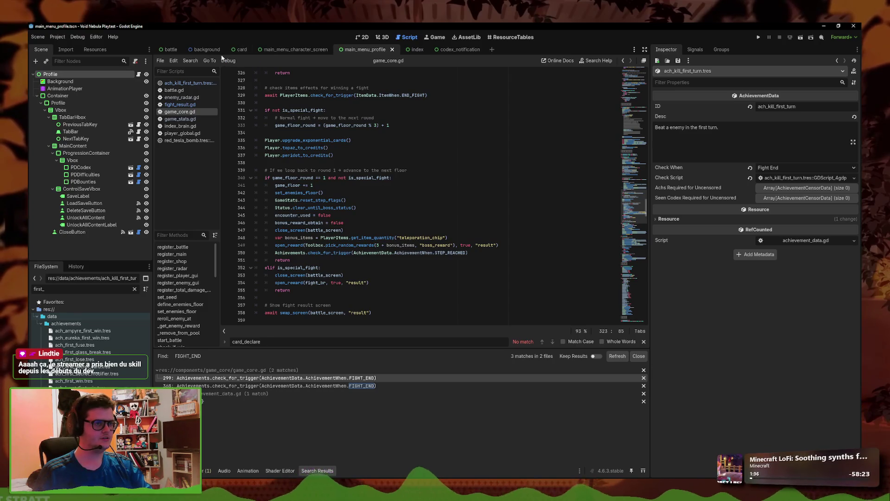
Find FIGHT_END in files, review its line-299 trigger, and open ach_kill_first_turn's check script
left_click(190, 60)
left_click(222, 101)
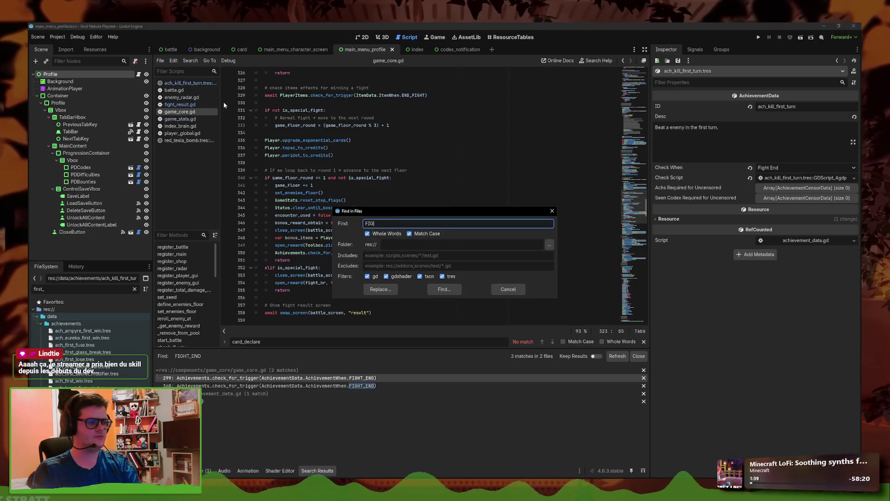
left_click(508, 290)
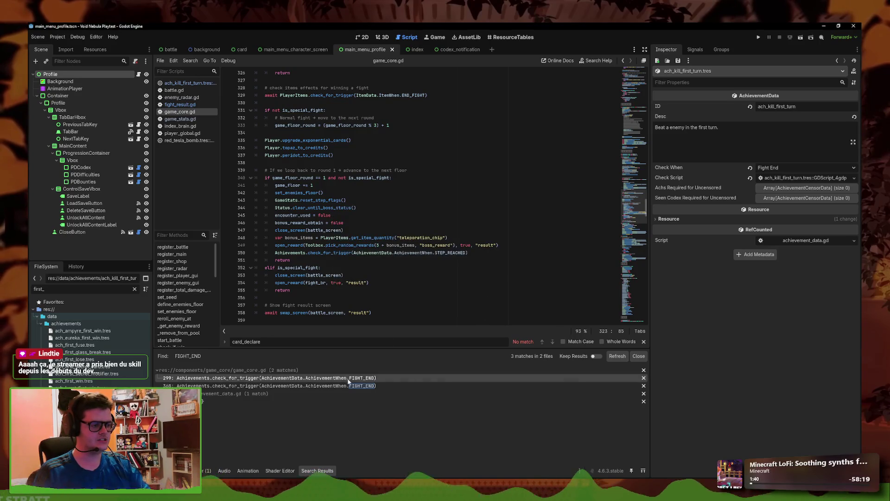
left_click(347, 378)
scroll(305, 147, "up", 3)
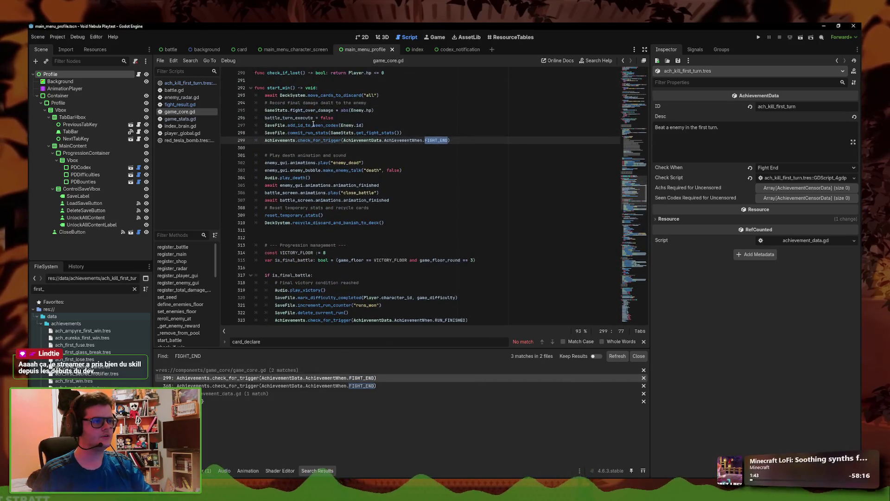
scroll(370, 198, "down", 3)
scroll(310, 233, "down", 11)
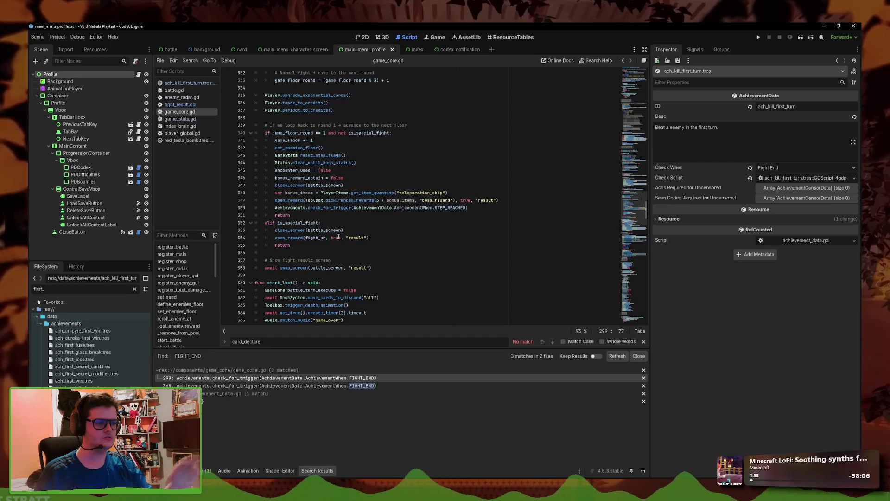
scroll(339, 237, "up", 5)
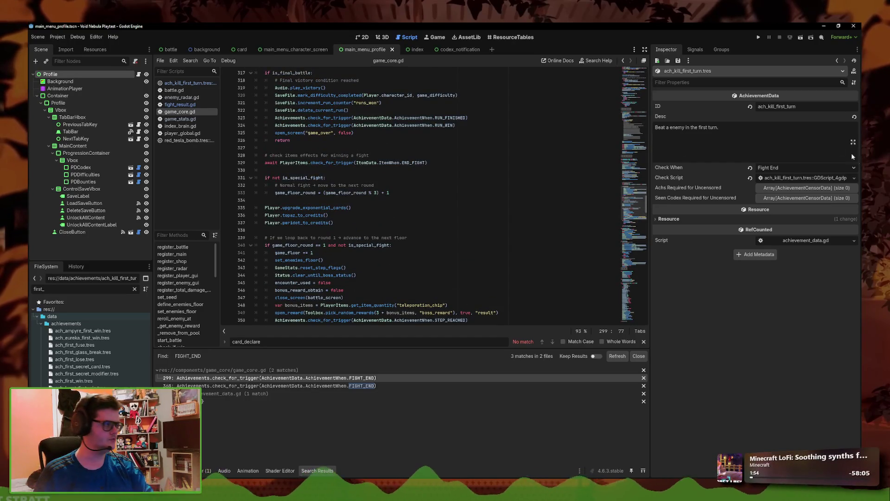
left_click(829, 179)
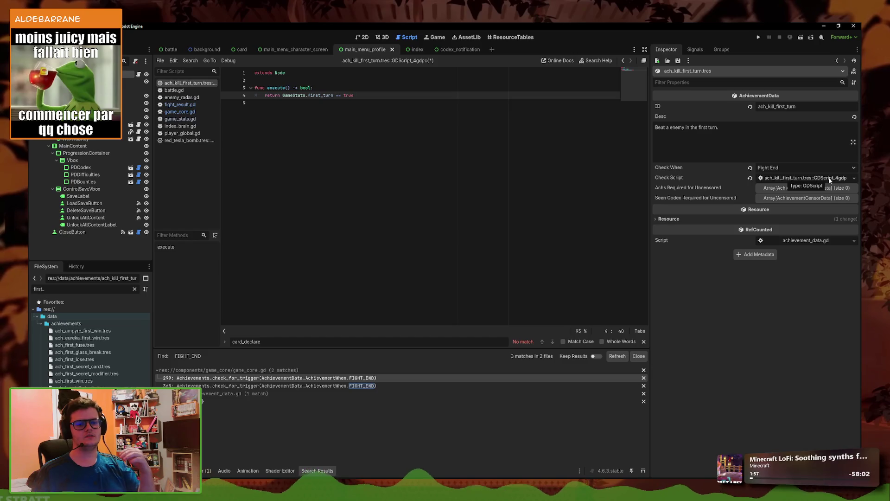
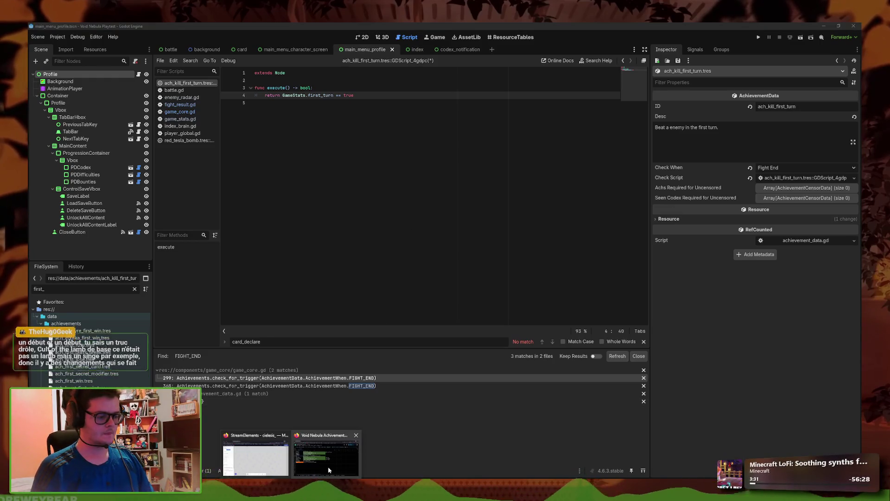
Snap the achievements spreadsheet to the right half, review it, then open glass_missile.tres
left_click(327, 467)
left_click_drag(265, 37, 888, 232)
mouse_move(630, 268)
scroll(506, 278, "up", 3)
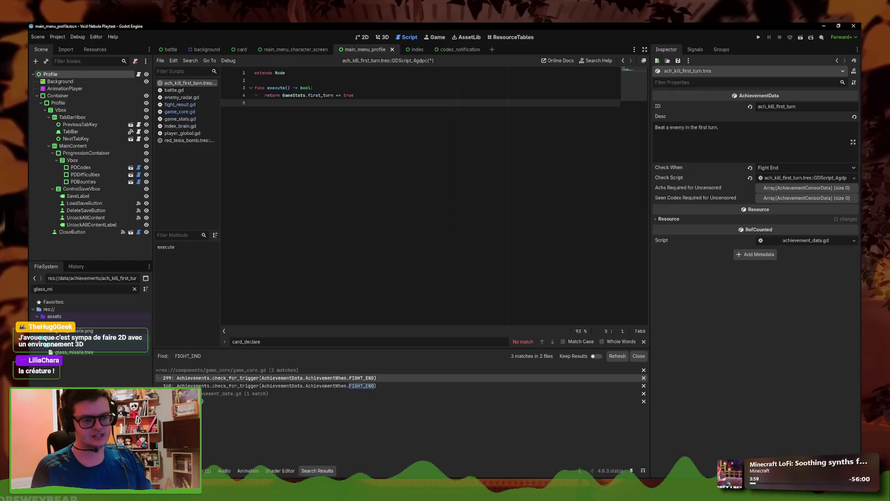
left_click(104, 354)
Set Glass Missile's Achievement Lock to ach_kill_first_turn.tres via Quick Load
left_click(854, 351)
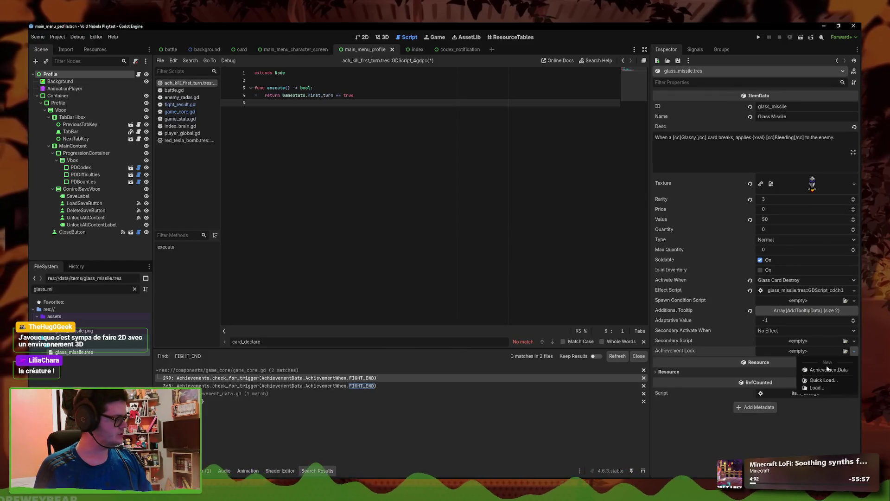
left_click(818, 381)
type("ach_first")
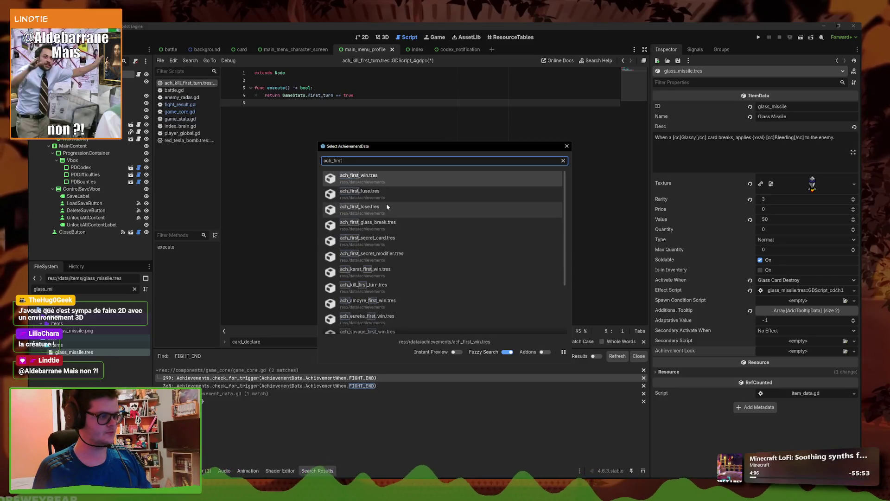
left_click(387, 293)
Save the item, run the project and open a codex collection grid
key("ctrl+s")
left_click(759, 37)
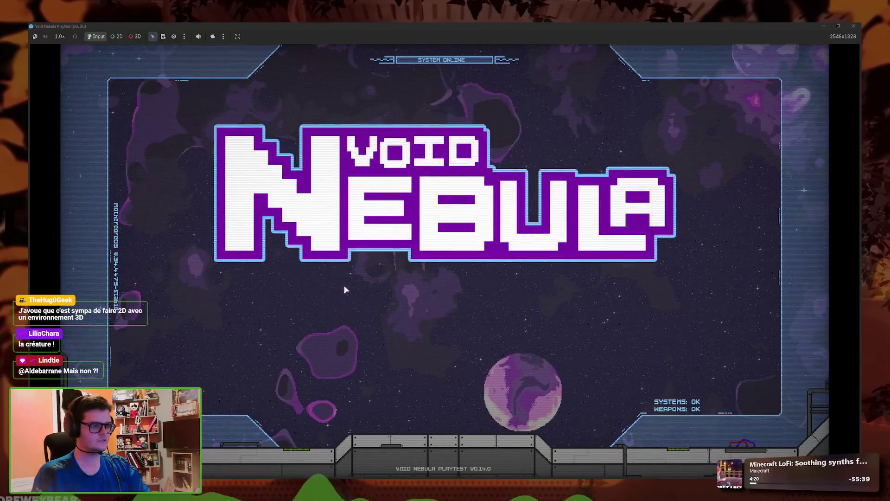
left_click(467, 200)
Check the locked entry on page 2/2 of the codex, back out, and stop the game with F8
left_click(502, 326)
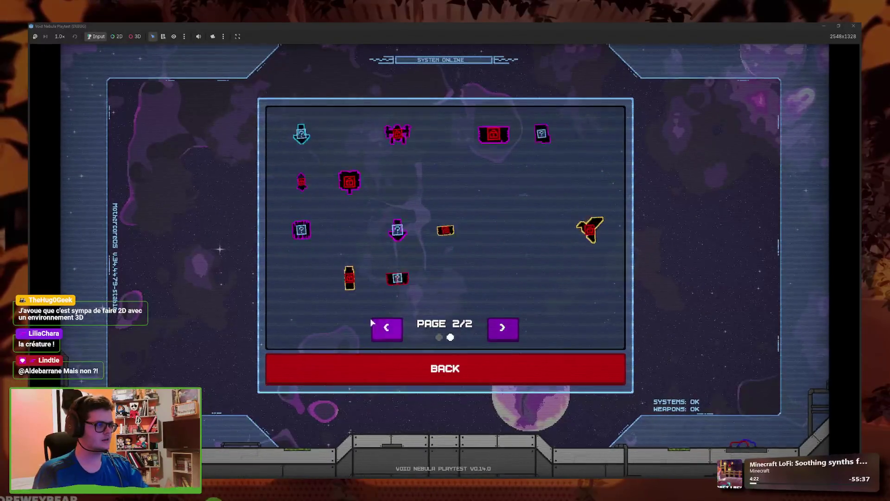
mouse_move(331, 176)
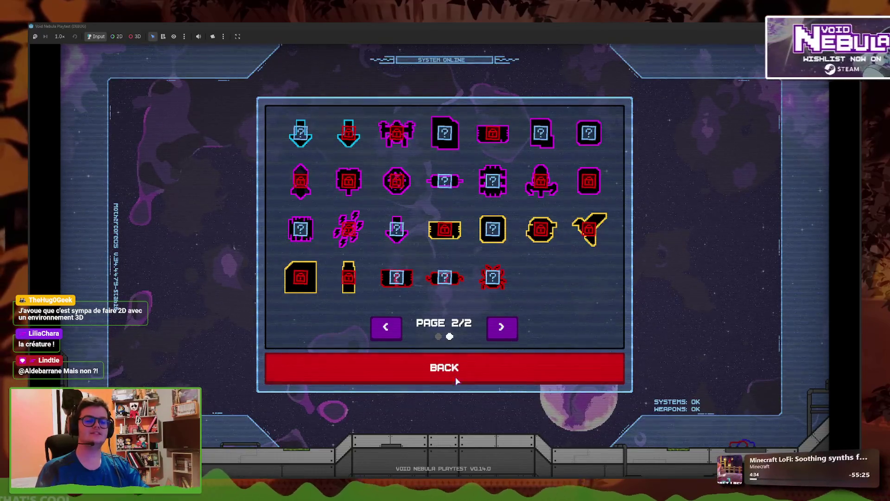
left_click(444, 367)
key("F8")
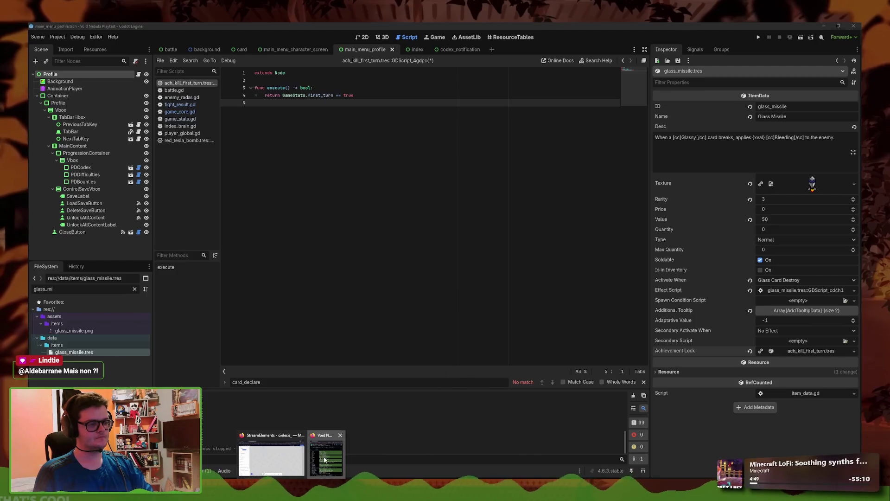
Read the first-turn achievement description in the spreadsheet, then relaunch the game with F5
left_click(278, 456)
left_click(600, 307)
key("Down")
left_click(385, 223)
key("F5")
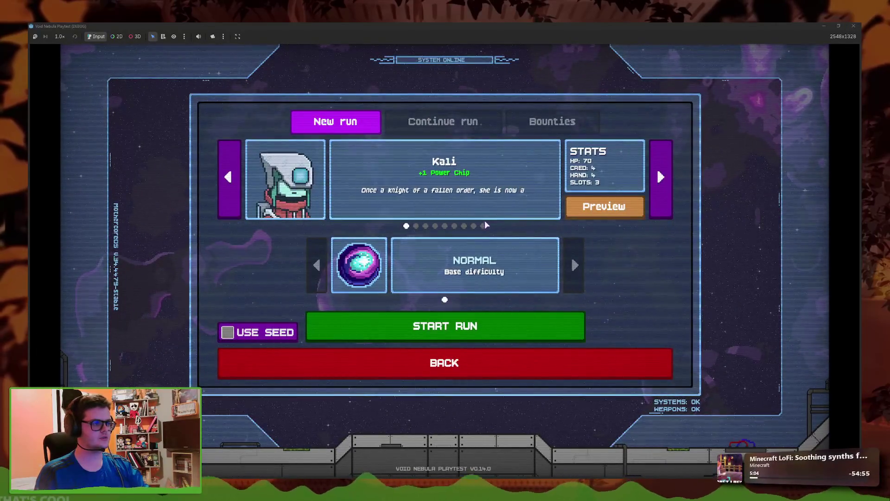
Choose the Faceless character, preview its starting deck, and start a run
left_click(483, 226)
left_click(604, 206)
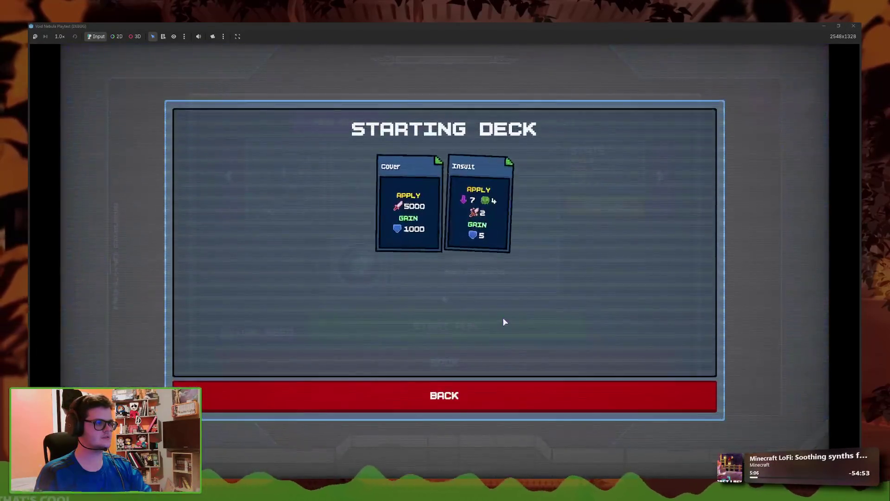
key("Escape")
left_click(432, 327)
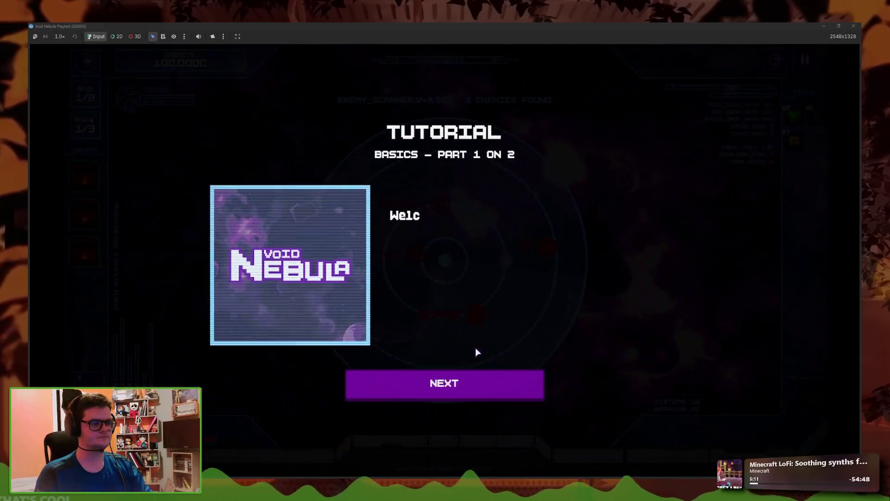
Get past the tutorials, engage Newbie, play Cover and end the first turn
left_click(485, 384)
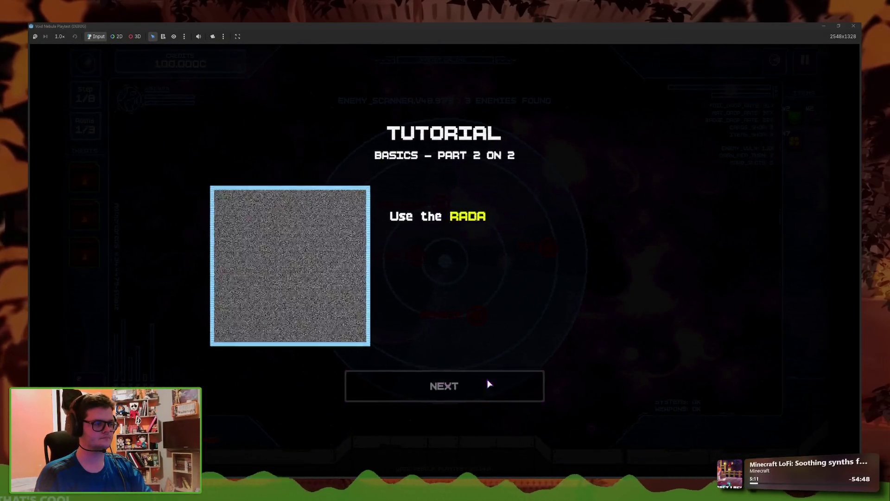
left_click(480, 394)
left_click(460, 322)
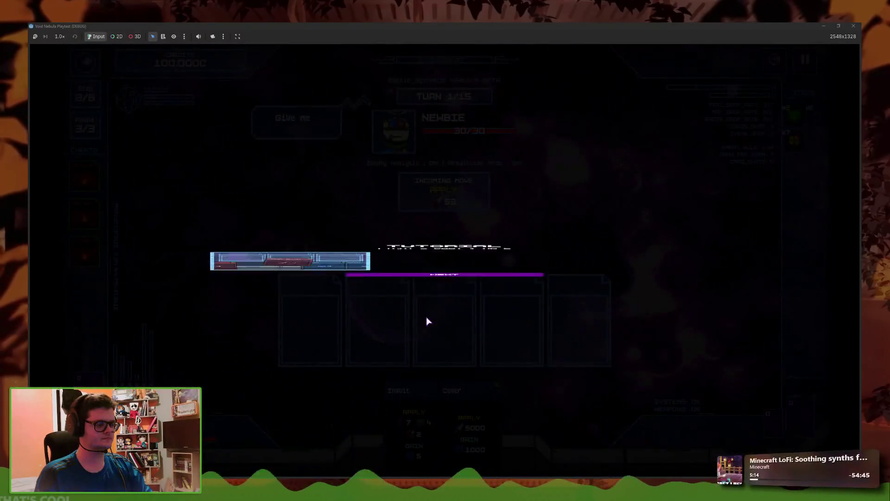
left_click(463, 393)
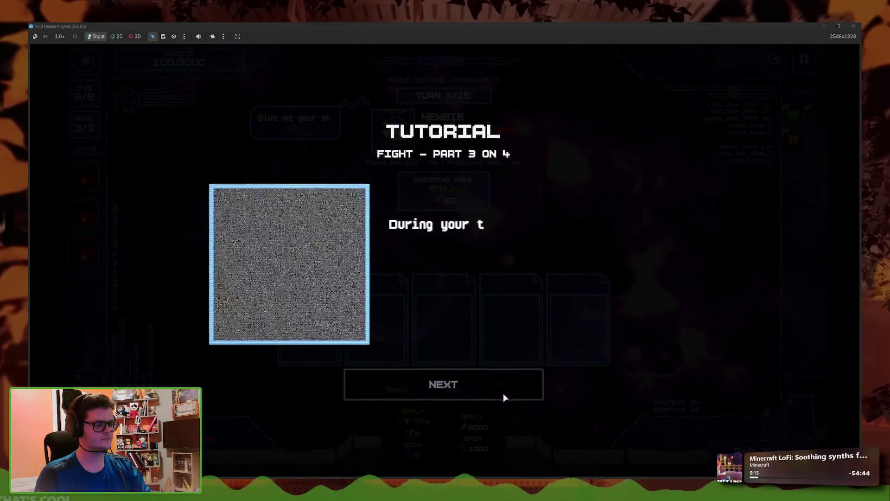
left_click(483, 388)
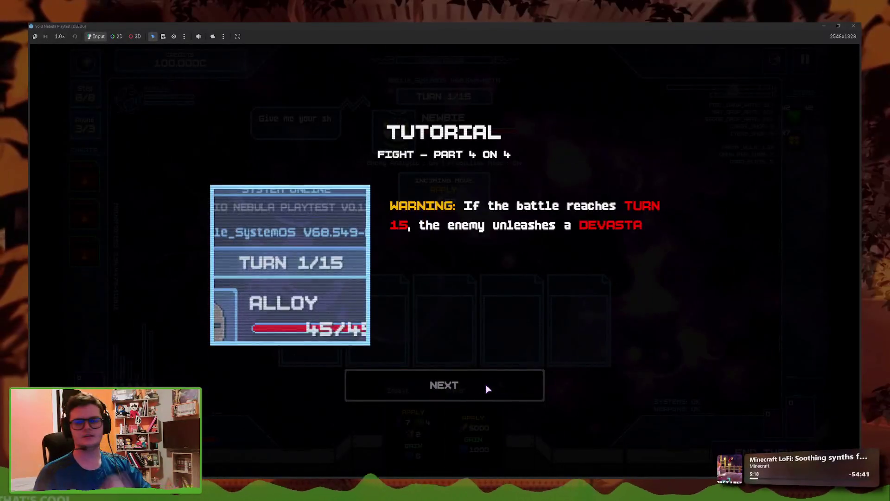
left_click(486, 385)
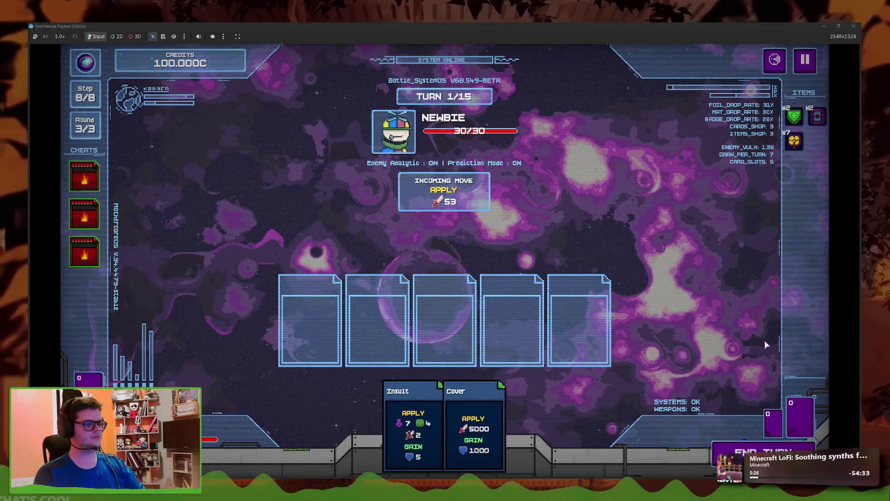
left_click(473, 427)
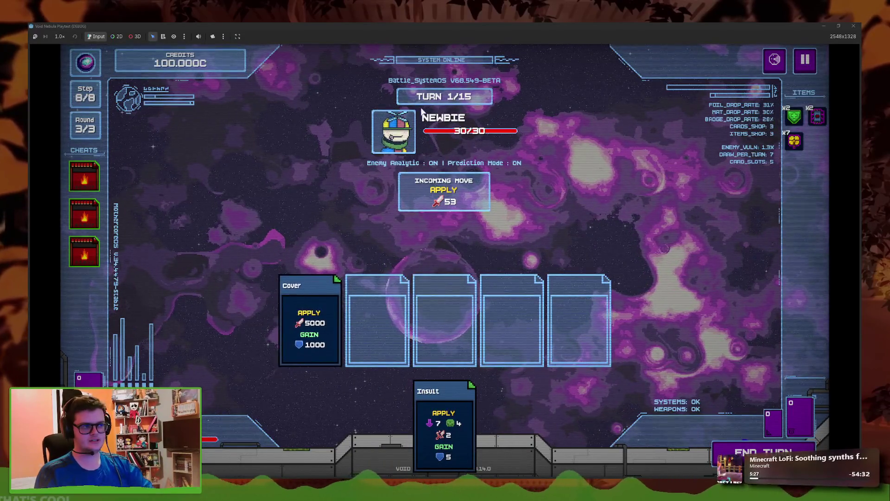
left_click(779, 450)
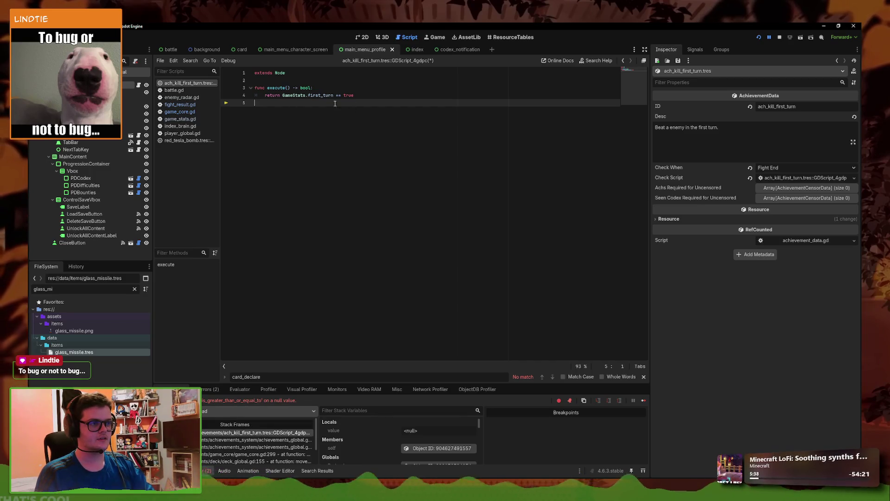
View achievements_global.gd and the failing ach_kill_first_turn line in Stack Frames, then restart the scene
left_click(277, 438)
left_click(278, 433)
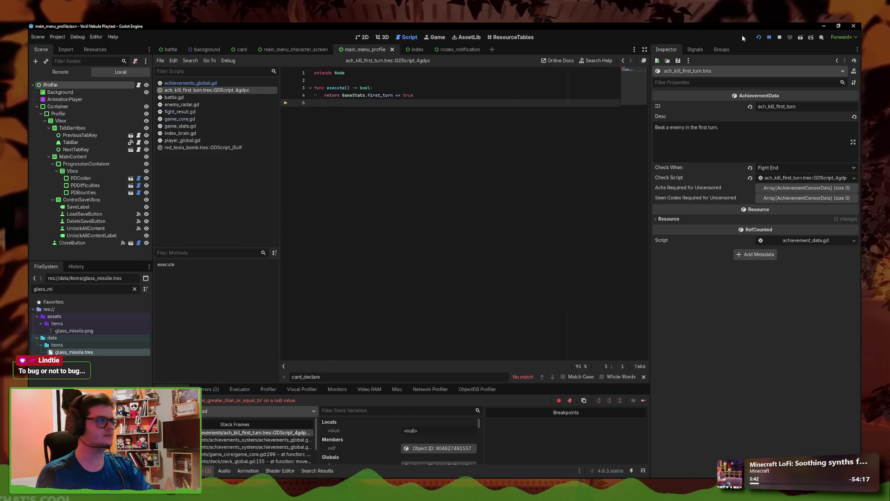
left_click(758, 37)
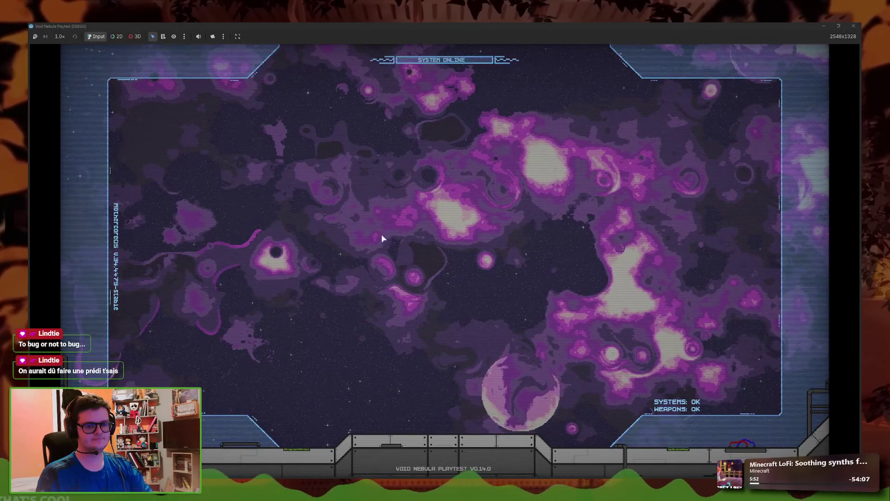
Glance at the codex and language options, returning to the main menu
left_click(366, 302)
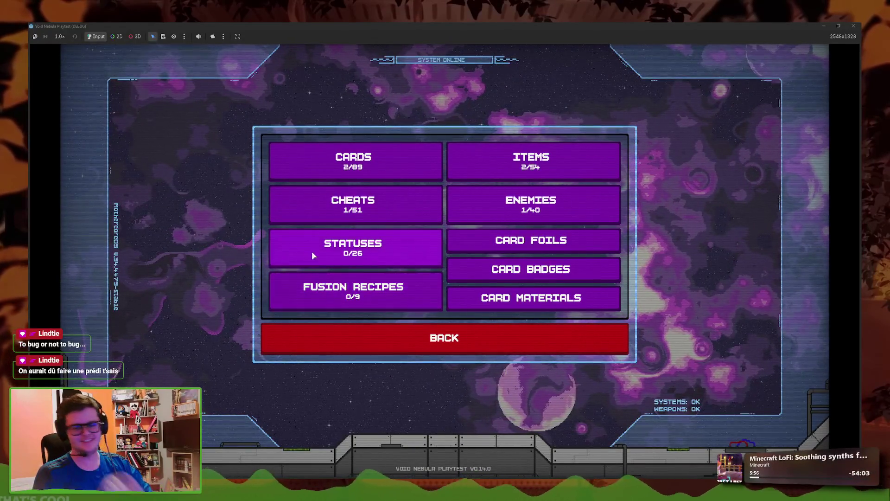
left_click(411, 332)
left_click(317, 355)
left_click(319, 336)
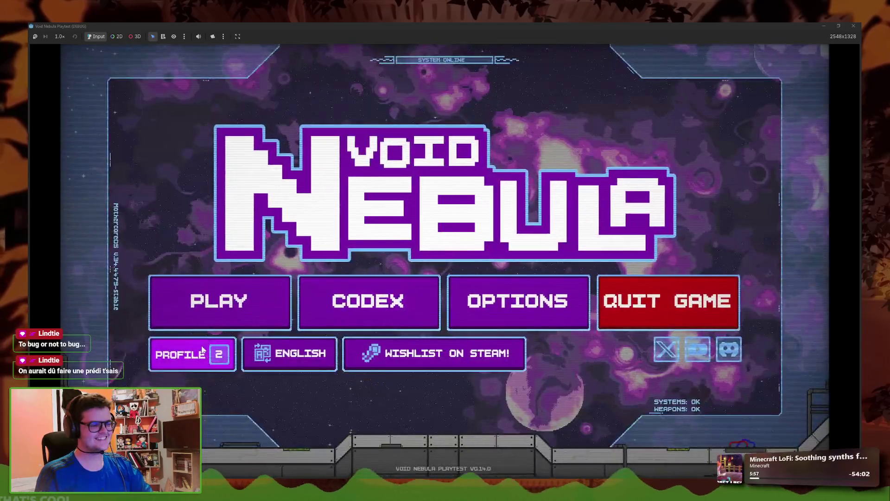
Delete the Save 02 profile's progress after checking Save 03
left_click(190, 353)
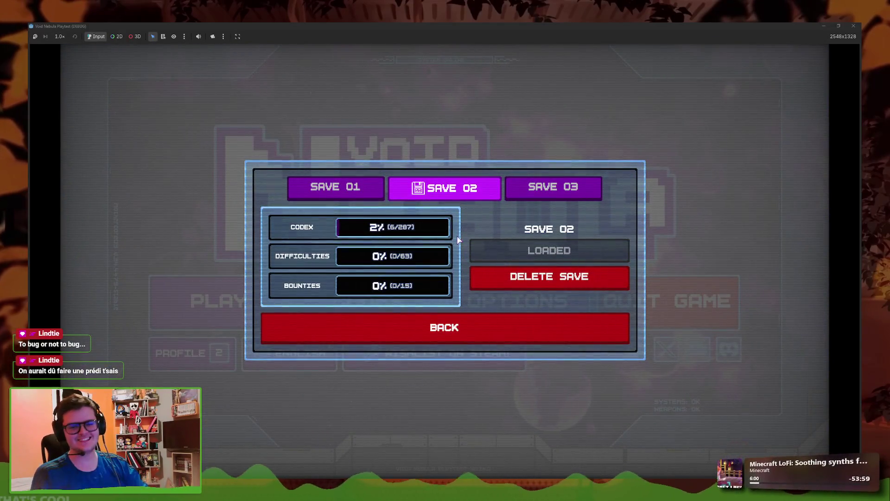
left_click(553, 188)
left_click(452, 197)
left_click(510, 287)
left_click(510, 286)
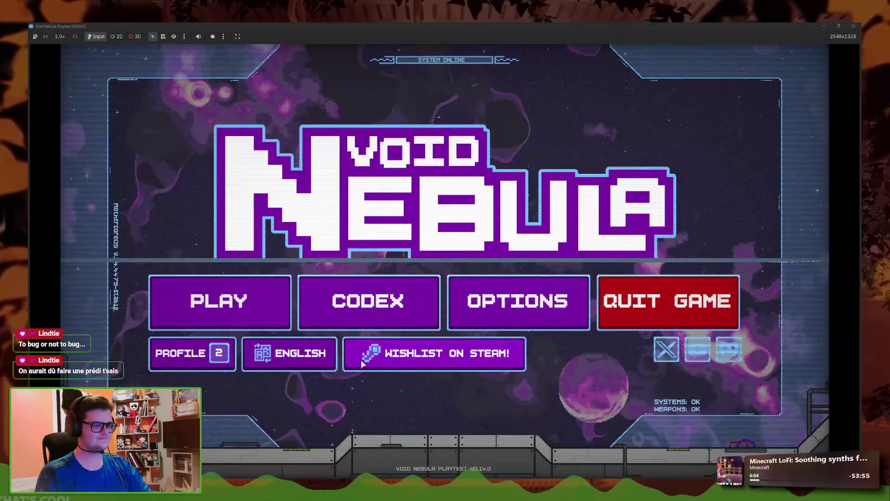
Start a new Faceless run and dismiss the basics tutorial
left_click(218, 302)
left_click(483, 225)
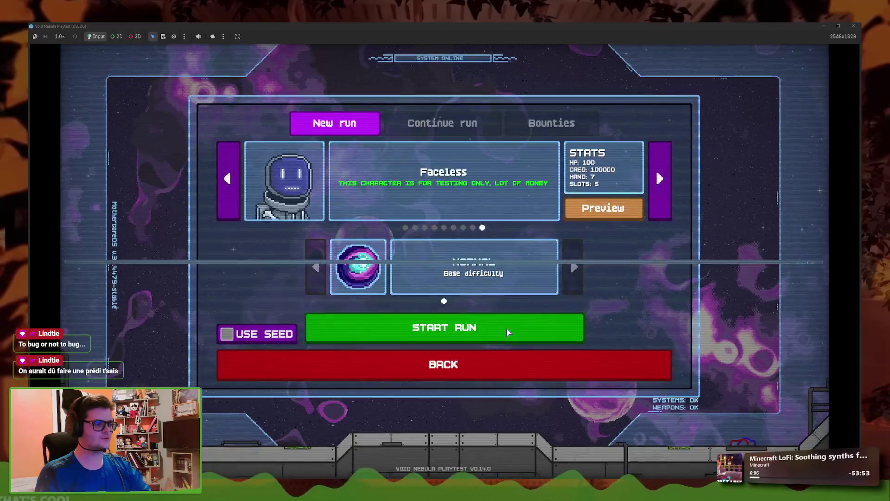
left_click(505, 330)
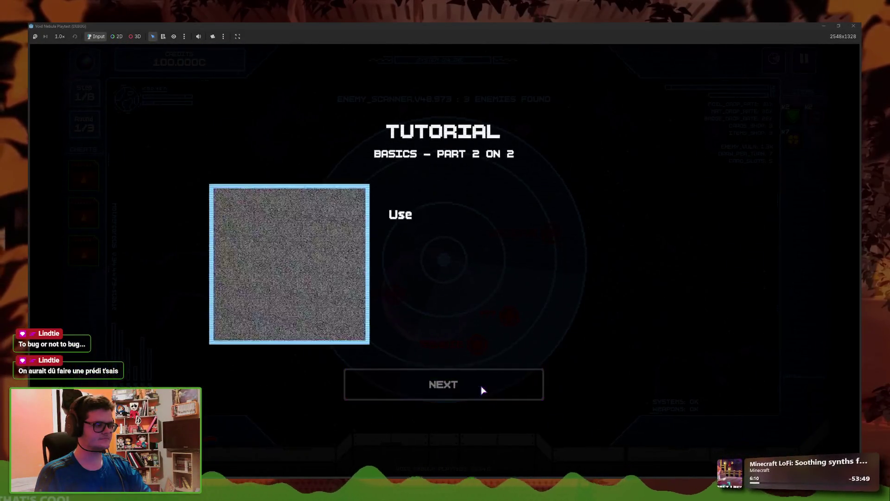
left_click(447, 387)
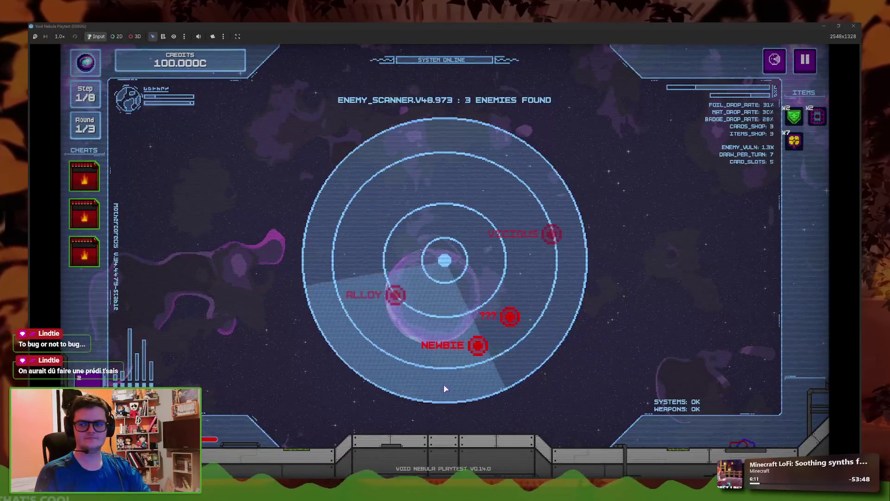
Go through the fight tutorial and play Cover into the first slot
mouse_move(476, 352)
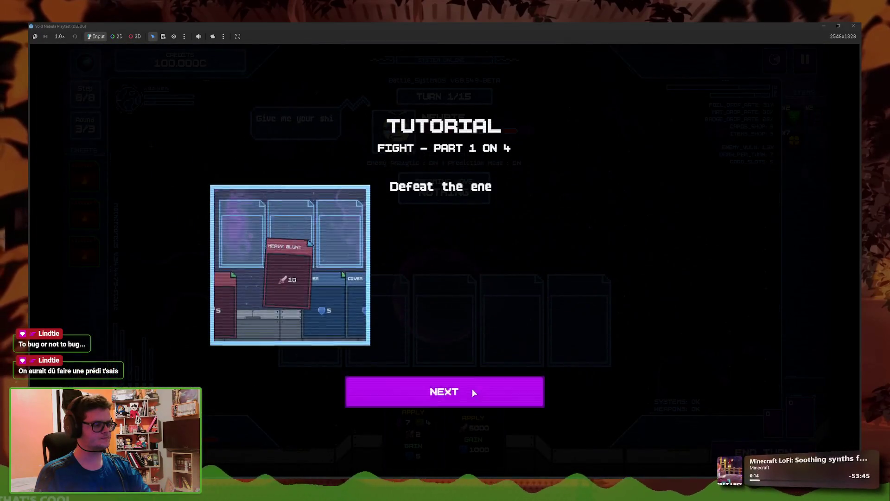
left_click(444, 392)
left_click(449, 392)
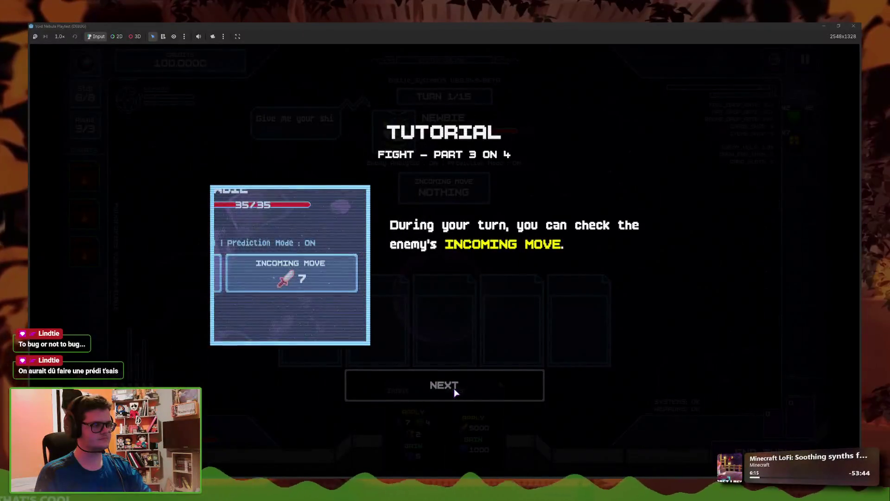
left_click(454, 388)
left_click(468, 392)
left_click(481, 397)
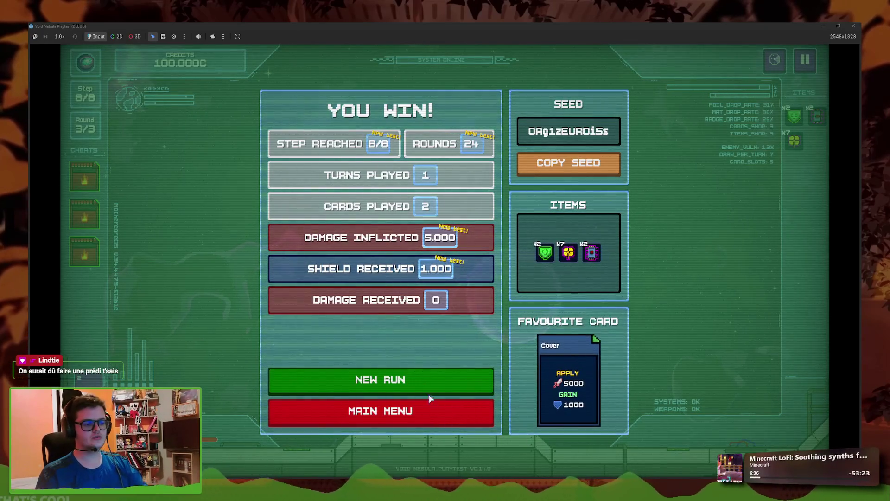
Go from the win screen to the main menu, passing the item, Glass Missile and card unlock notices
left_click(426, 408)
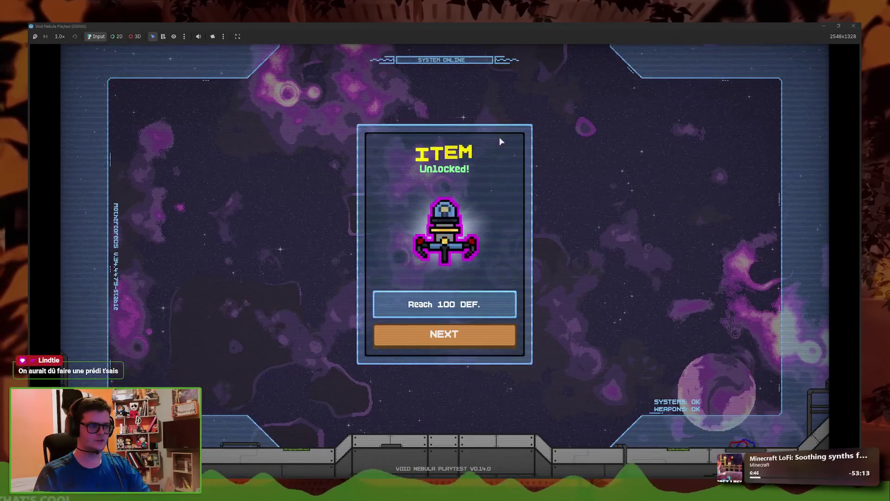
left_click(440, 334)
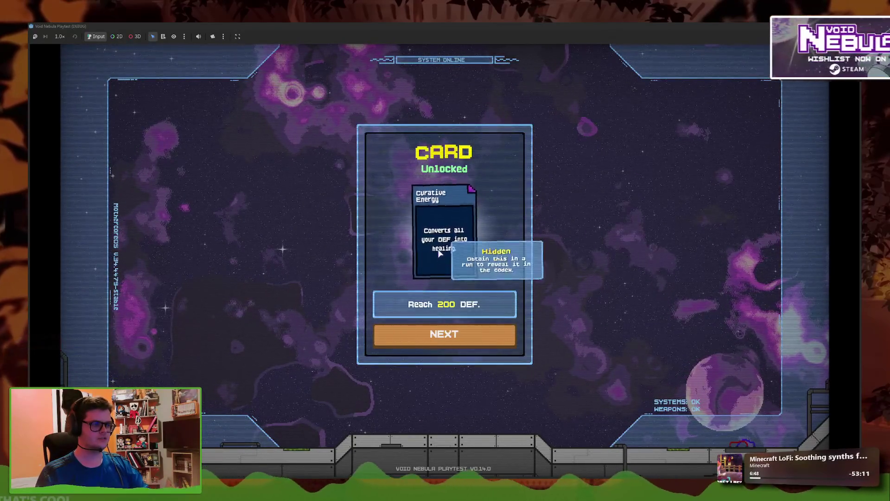
left_click(465, 335)
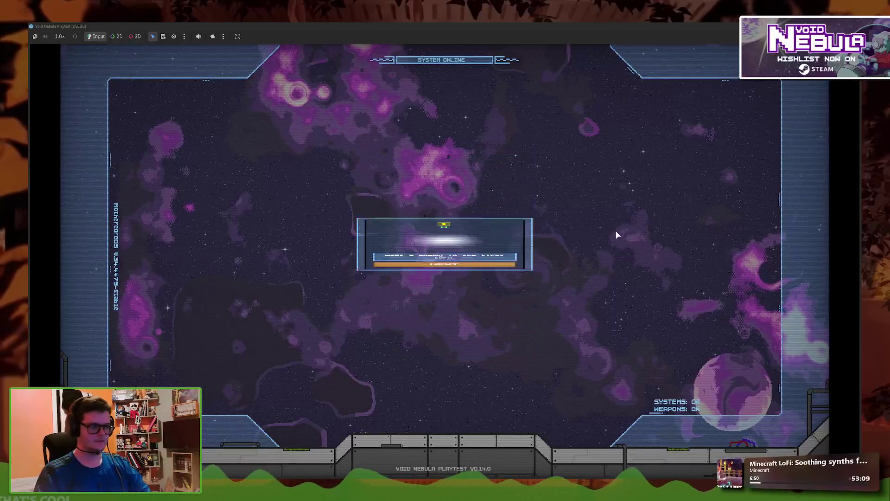
left_click(495, 338)
left_click(444, 334)
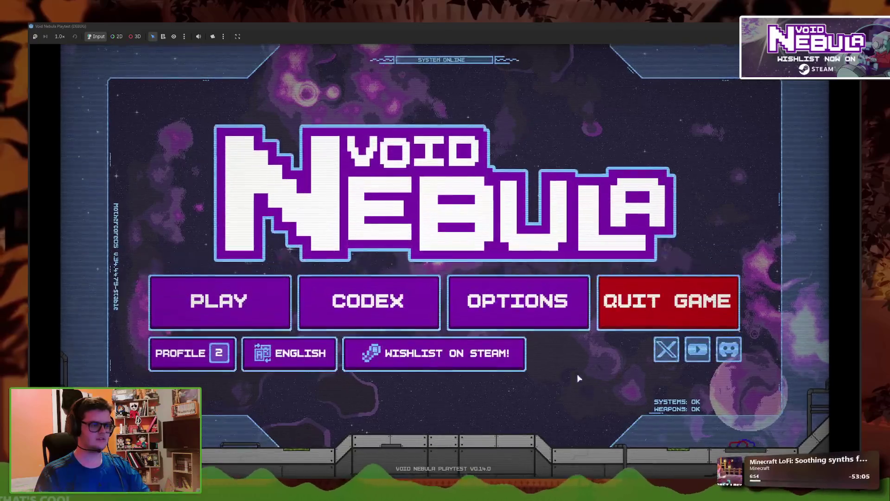
Page through both Codex item pages, reopen the Codex, then close the game with Alt+F4
left_click(375, 302)
left_click(478, 167)
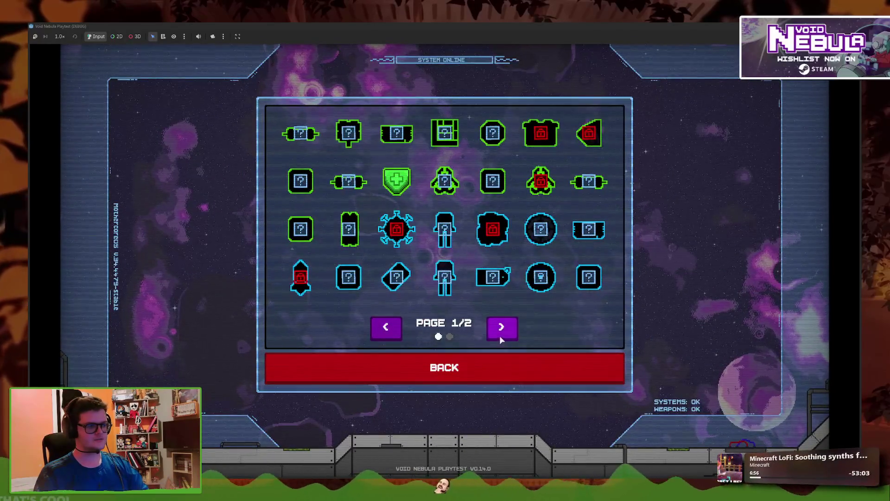
left_click(500, 334)
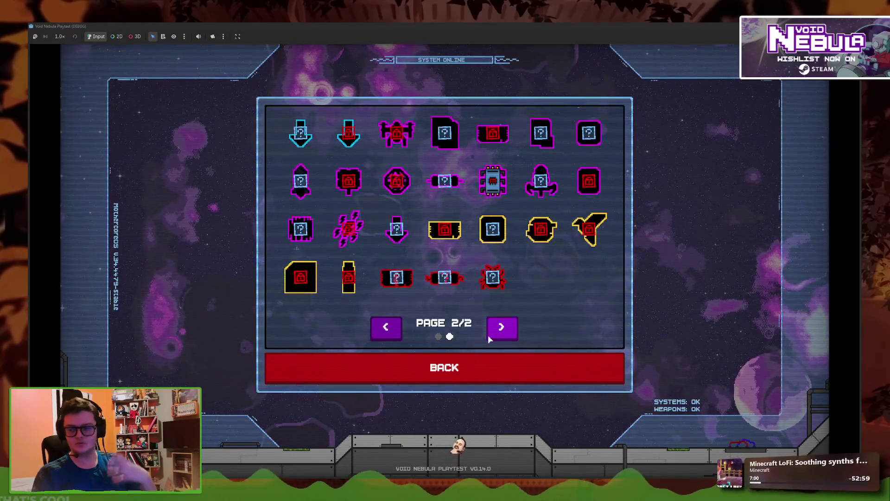
mouse_move(302, 191)
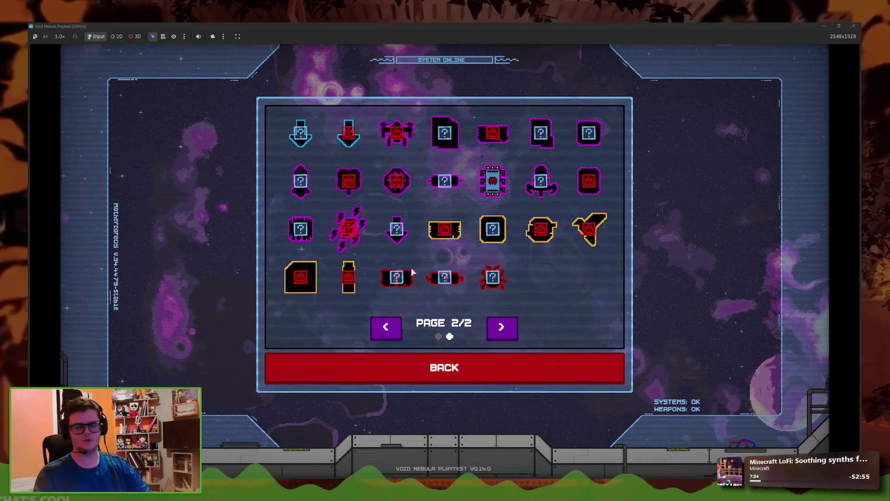
left_click(543, 363)
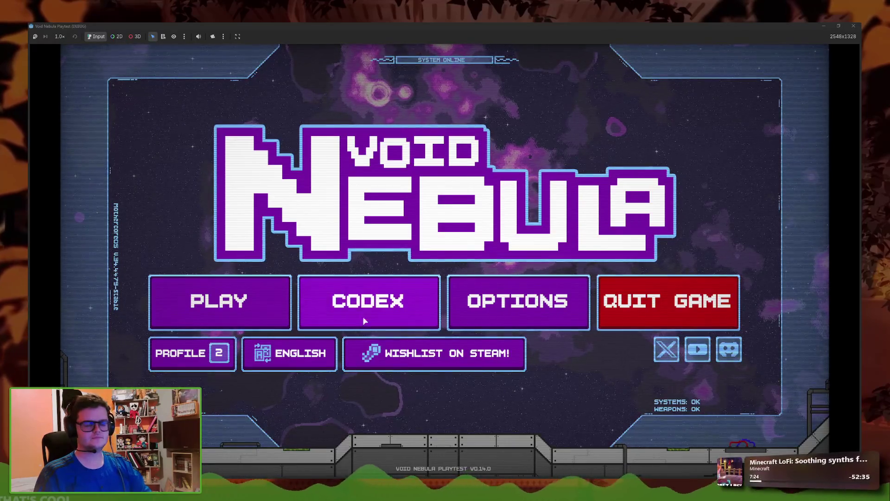
left_click(415, 301)
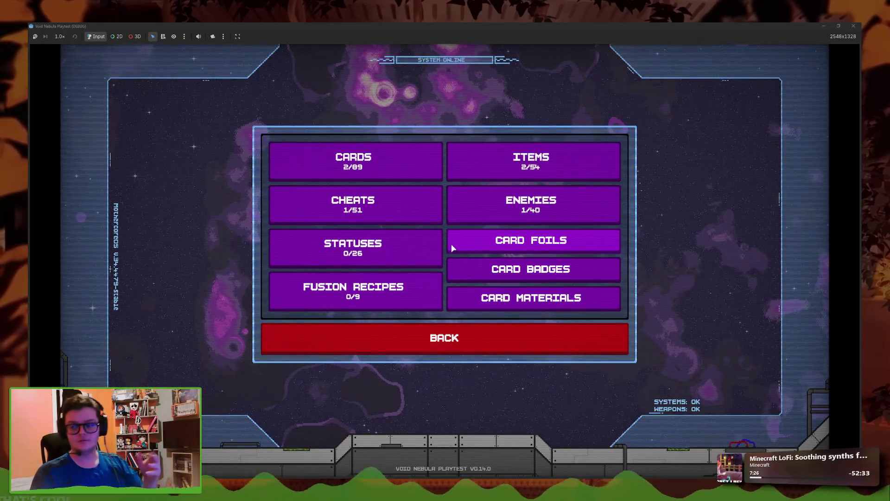
key("alt+F4")
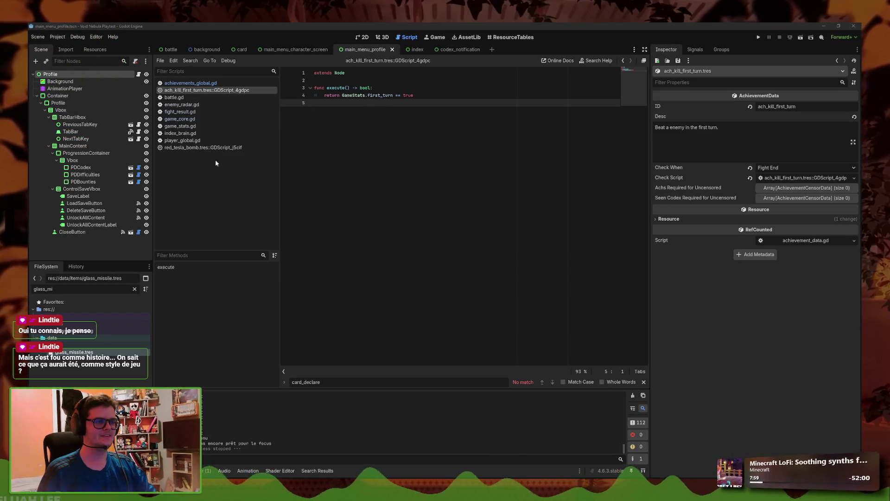
Bring the Void Nebula Achievements spreadsheet forward and zoom it out to show more rows
mouse_move(308, 470)
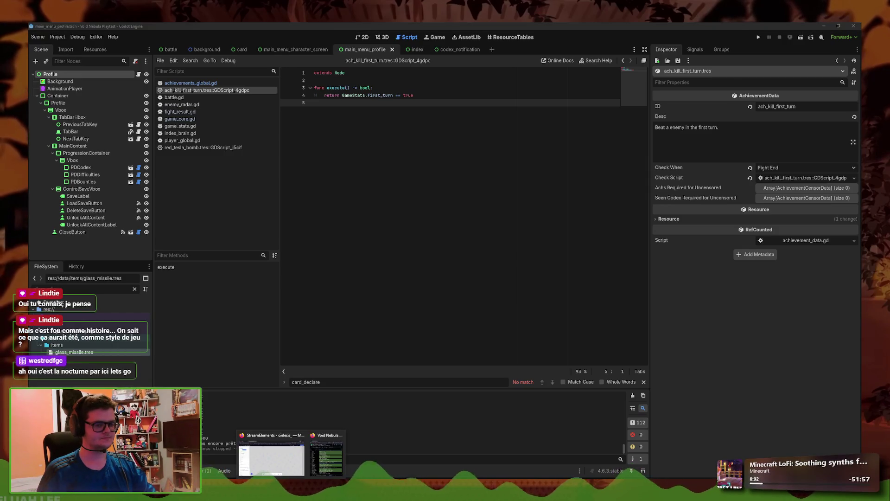
left_click(316, 458)
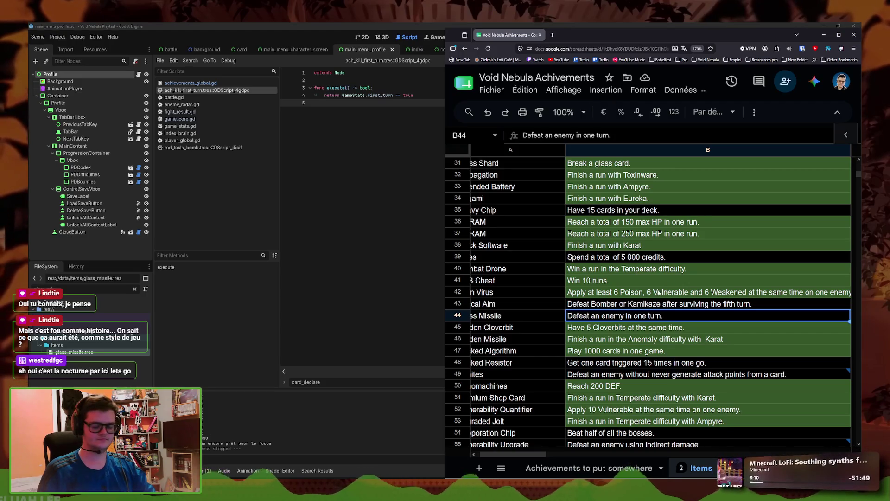
key("ctrl+minus")
key("ctrl+minus")
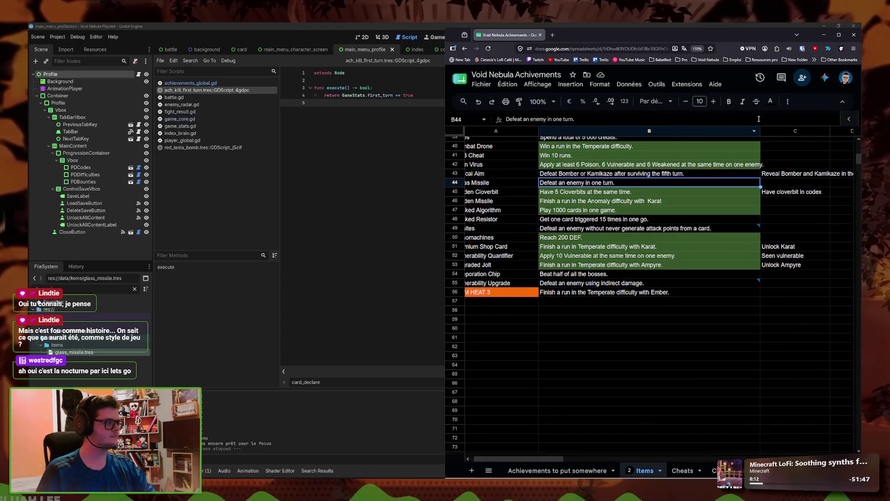
key("ctrl+minus")
key("ctrl+minus")
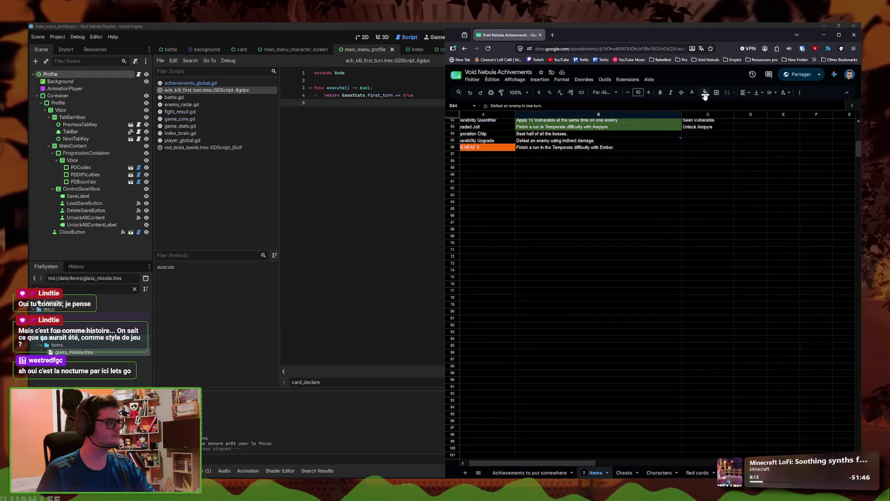
left_click(705, 93)
left_click(567, 155)
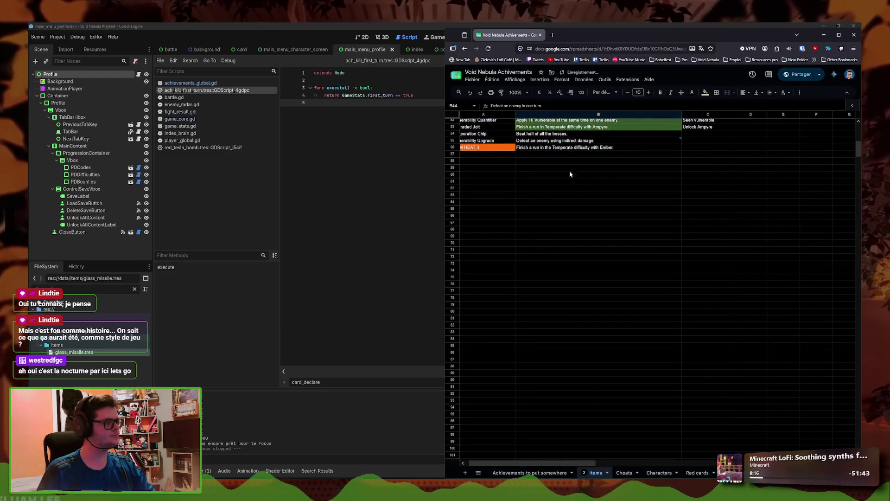
scroll(568, 165, "up", 5)
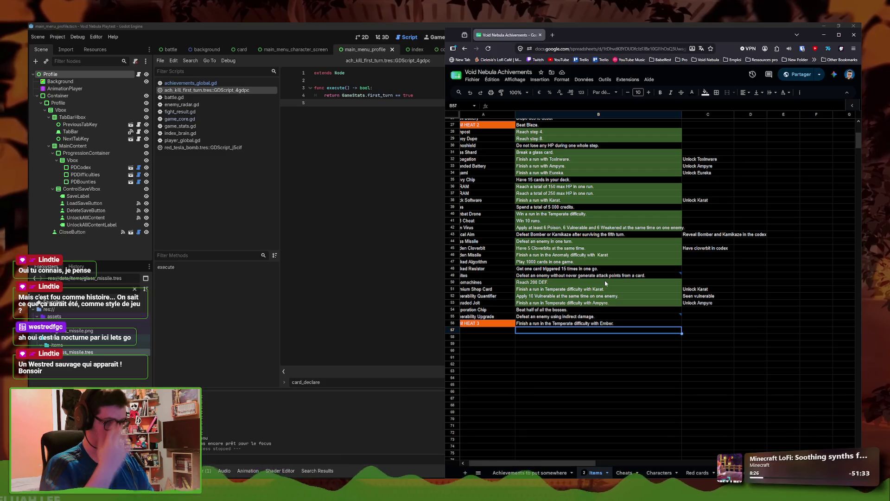
left_click_drag(560, 463, 558, 463)
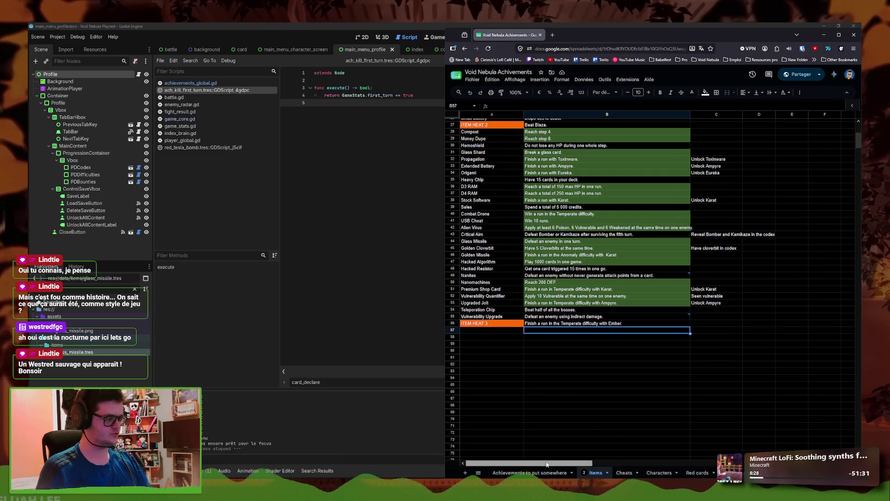
Duplicate ach_kill_first_turn.tres as ach_no_card_damage.tres and open the copy to edit its ID
key("alt+Tab")
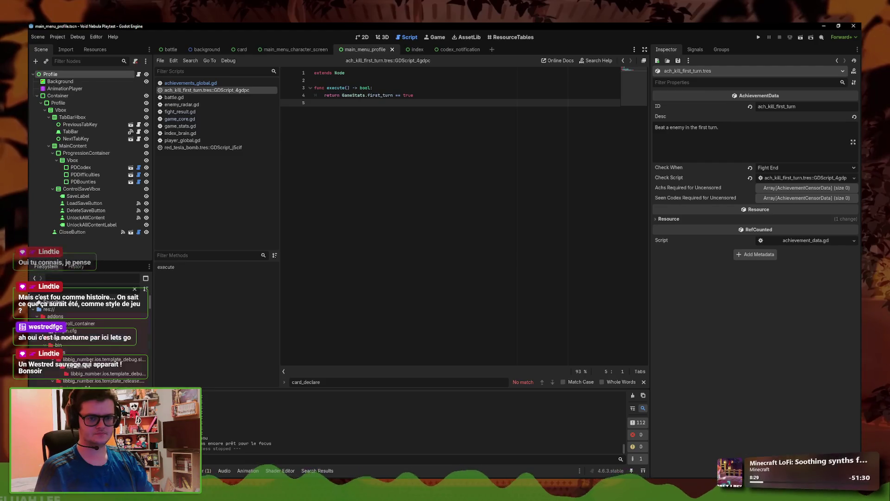
left_click(90, 331)
key("ctrl+d")
left_click(410, 249)
left_click_drag(410, 248, 382, 249)
type("no_card_damage")
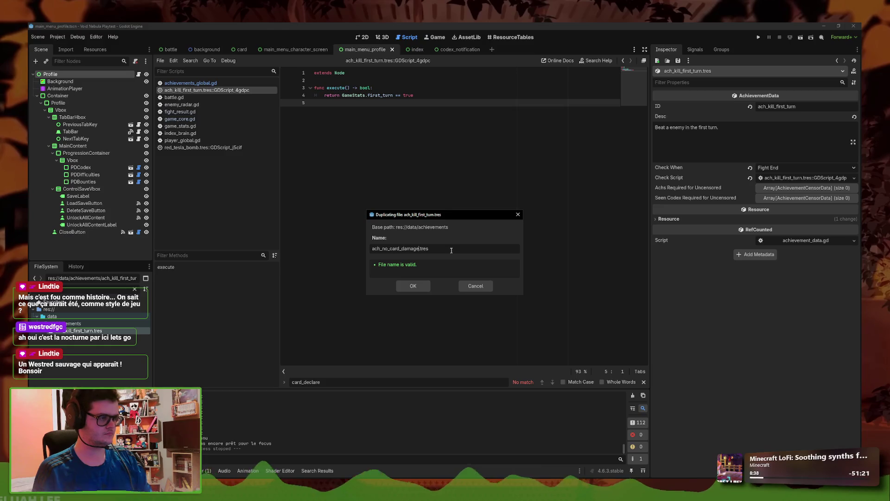
left_click(415, 289)
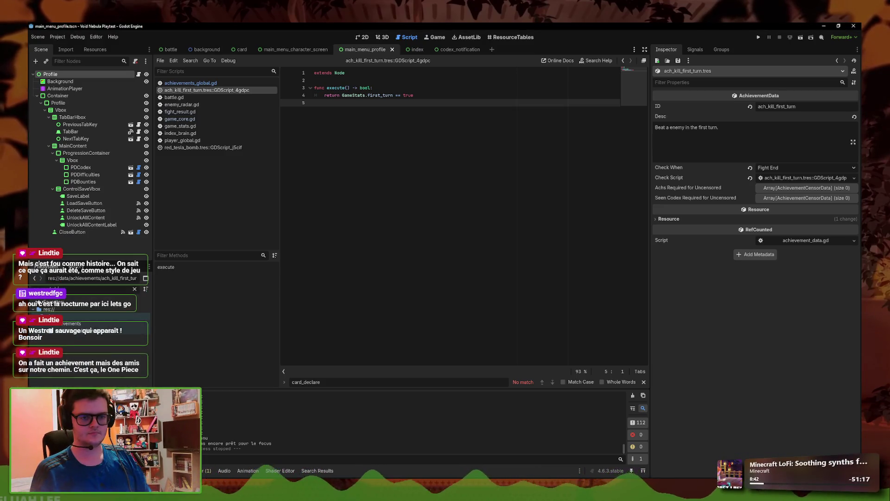
left_click(71, 333)
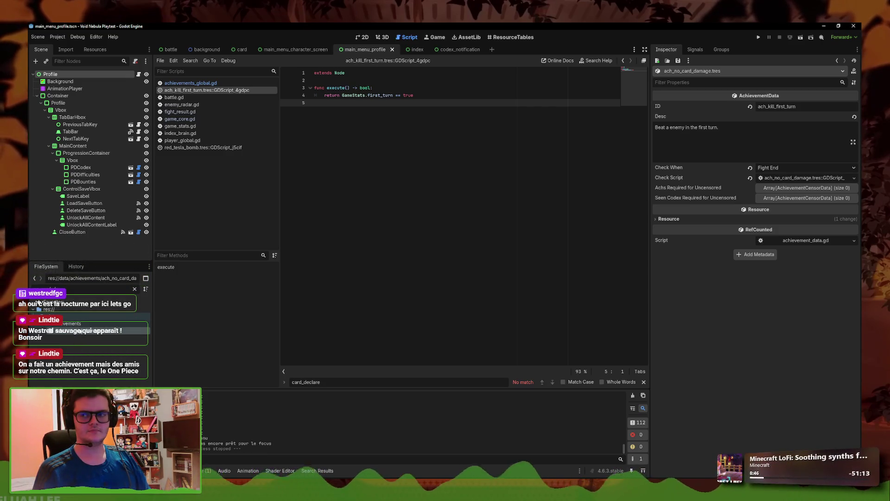
left_click(770, 108)
Give the copy ID ach_no_card_damage and description 'Beat an enemy without using damage coming from a card.', then save
key("BackSpace")
key("BackSpace")
key("BackSpace")
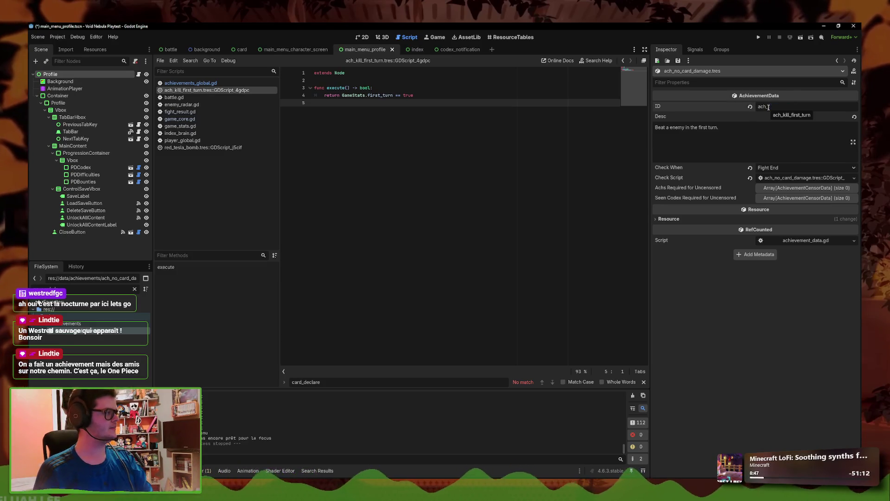
type("no_card_damage")
key("Tab")
key("BackSpace")
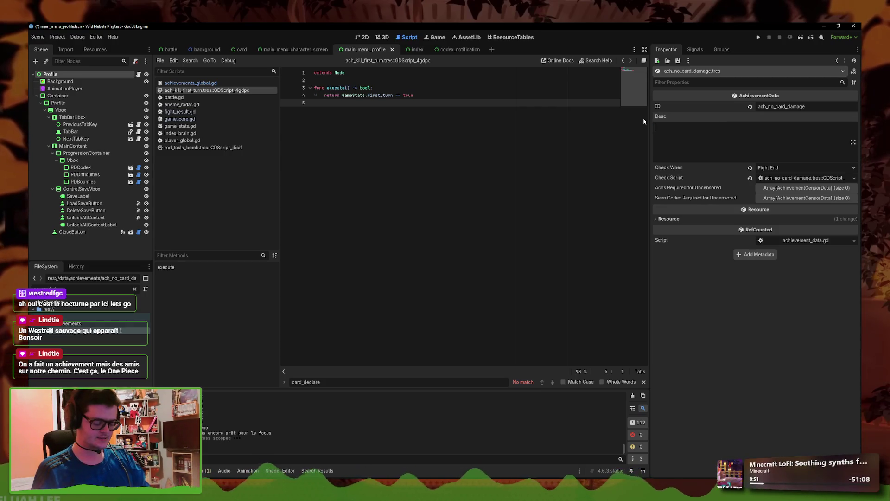
type("Beata enemy,")
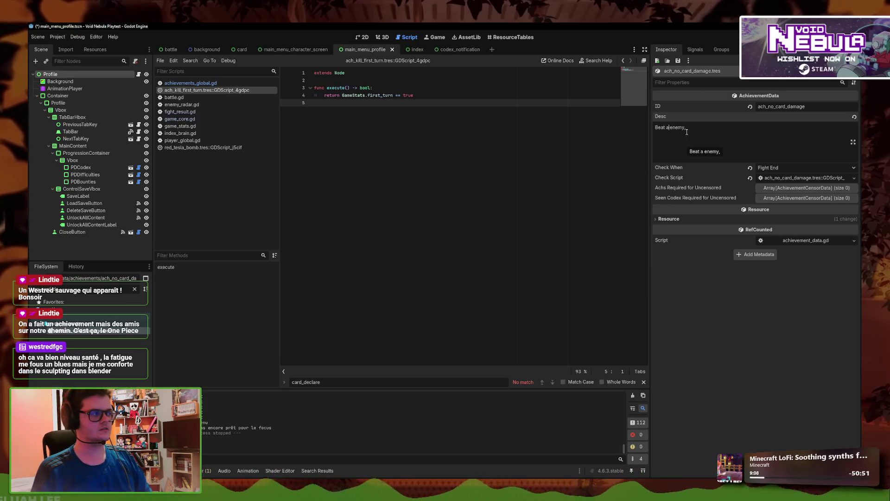
type("n")
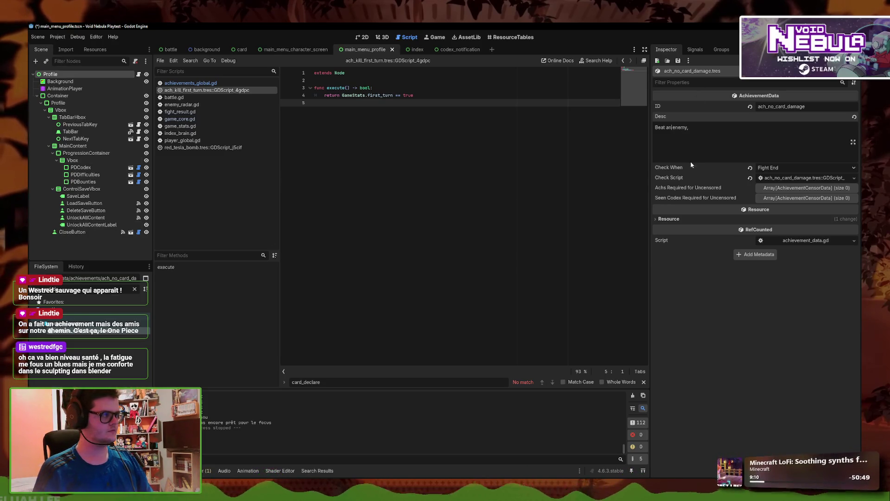
key("BackSpace")
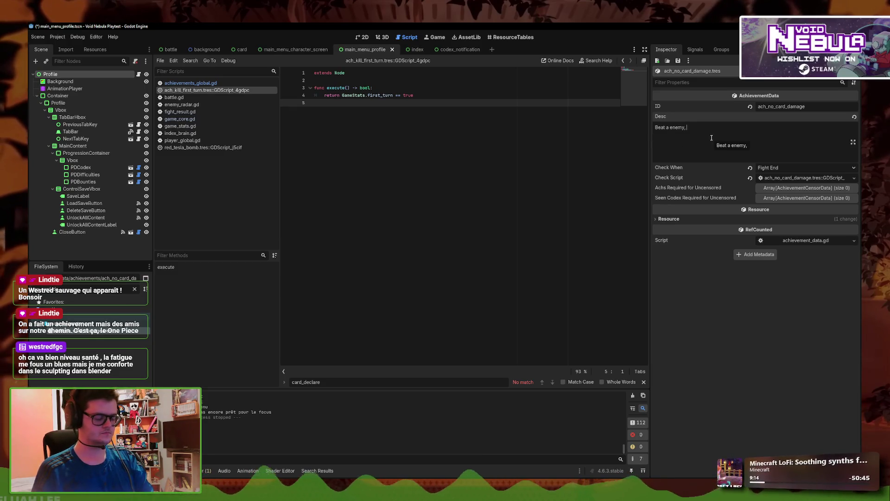
key("BackSpace")
key("BackSpace")
type("using on")
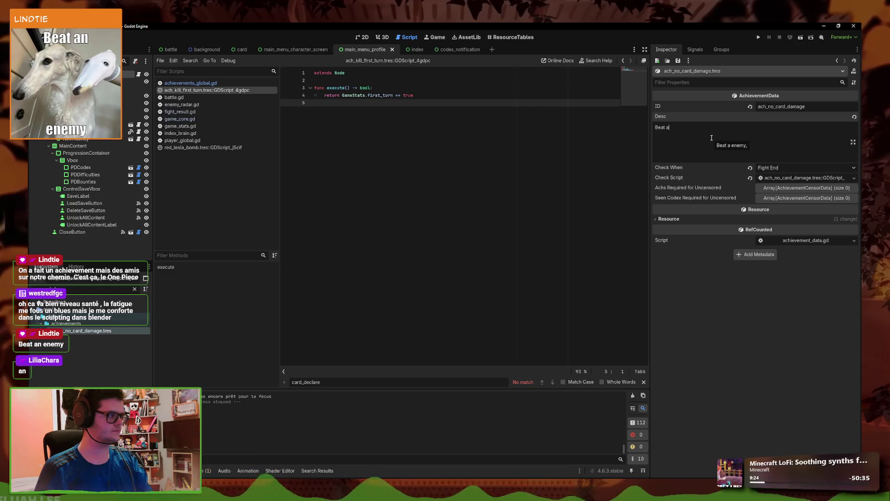
type("u")
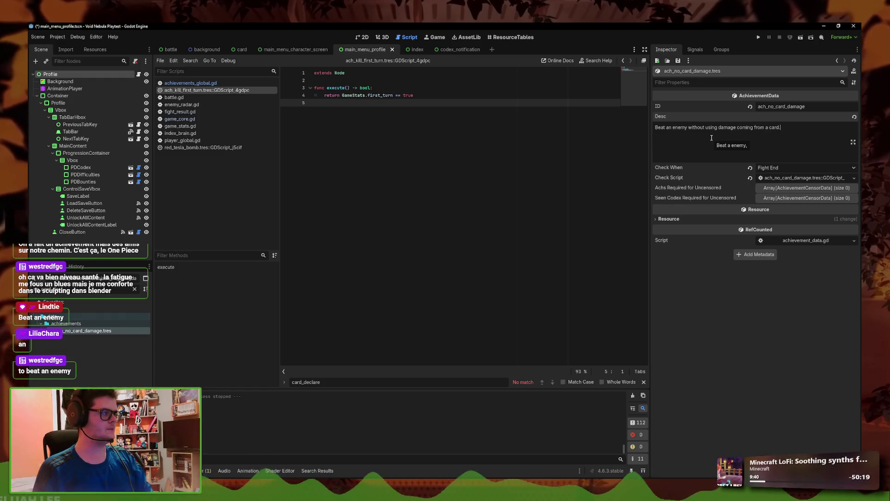
key("ctrl+s")
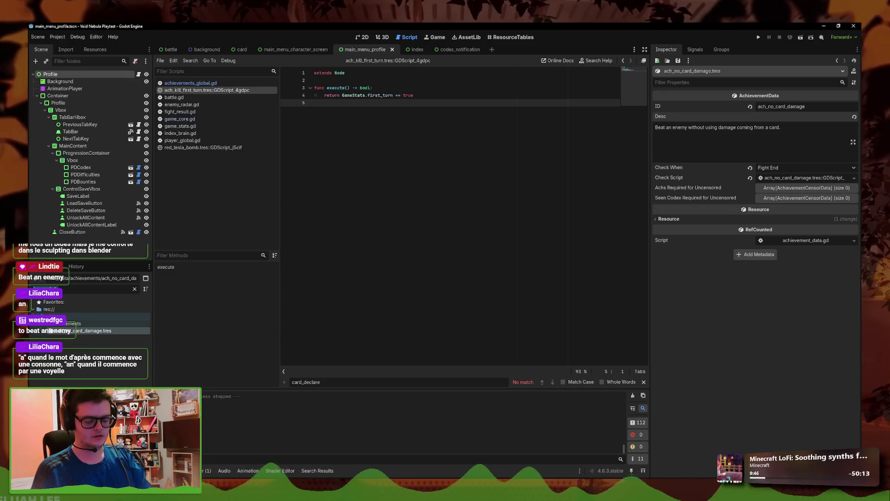
Filter the FileSystem with 'fi' and load ach_kill_first_turn.tres in the Inspector
type("fi")
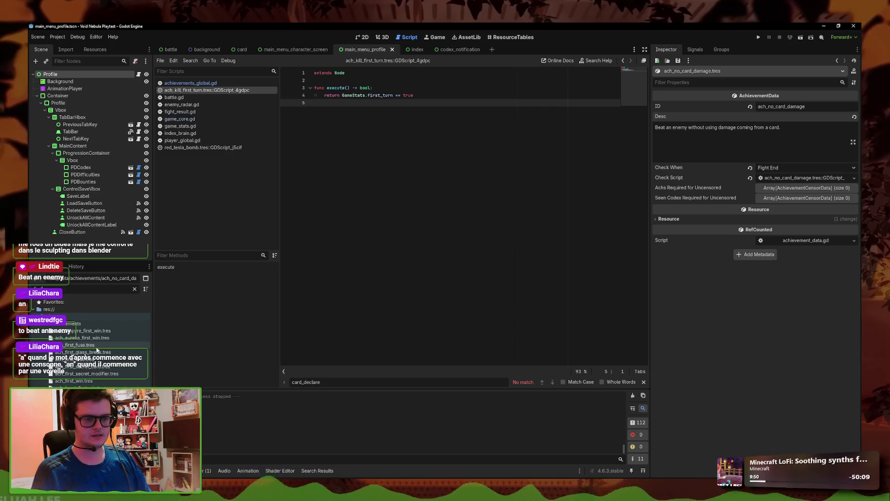
left_click(76, 344)
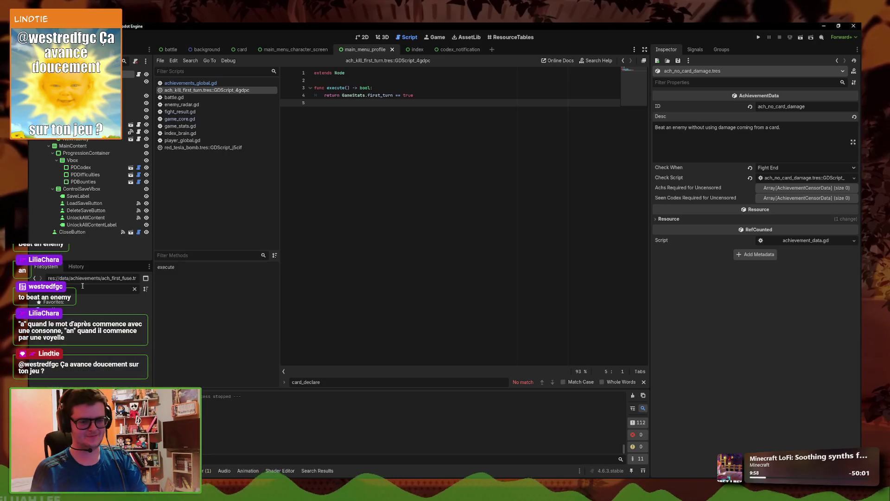
left_click(93, 331)
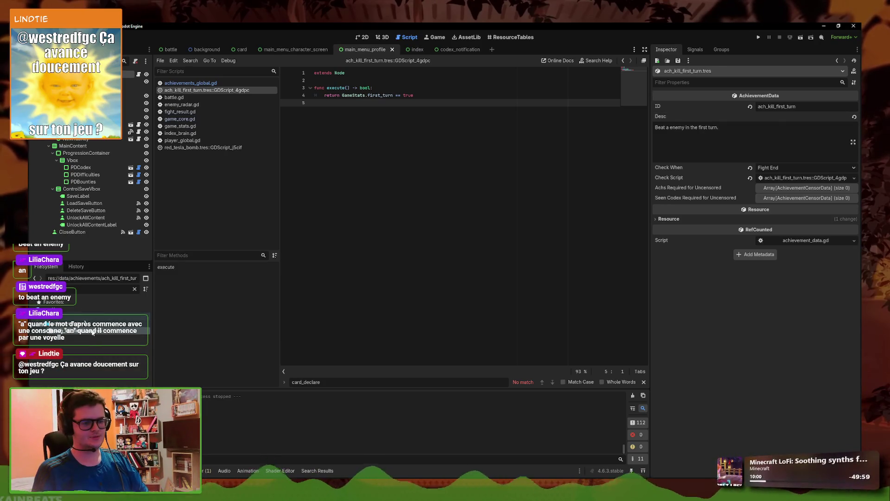
Insert the missing 'n' so the description reads 'Beat an enemy in the first turn.', then save
left_click(668, 127)
type("n")
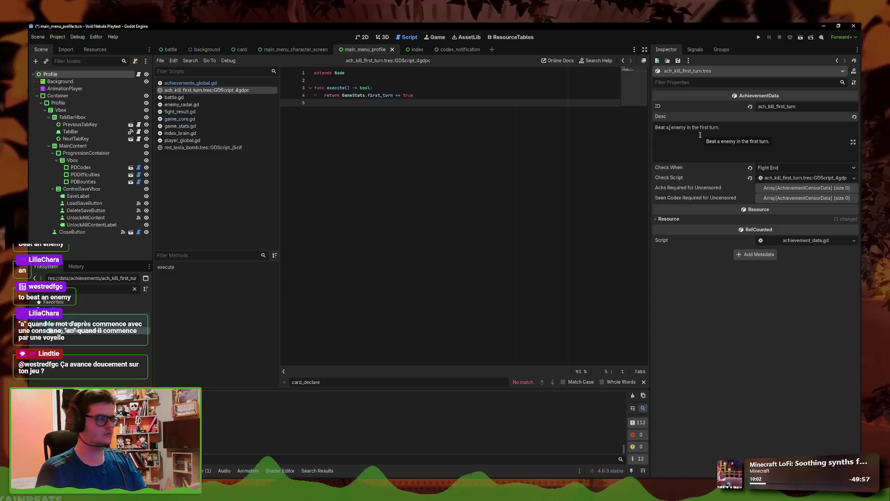
key("ctrl+s")
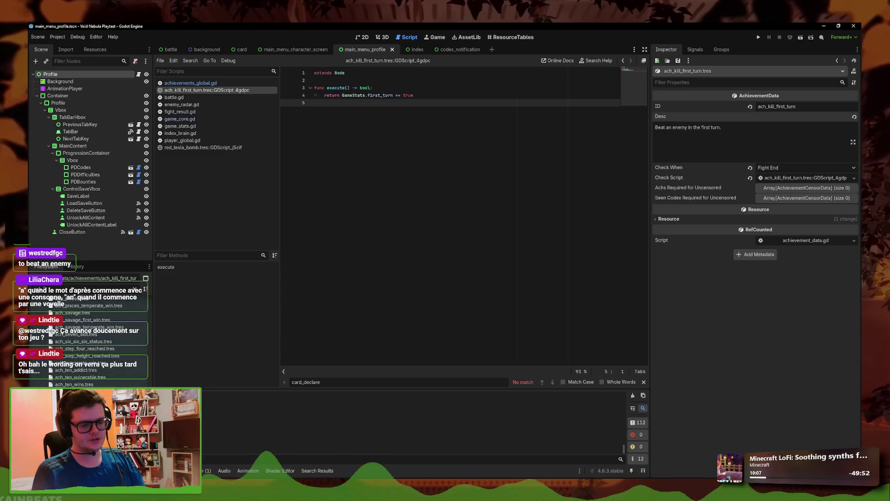
Open the ach_no_card_damage achievement and its check script
scroll(50, 301, "up", 10)
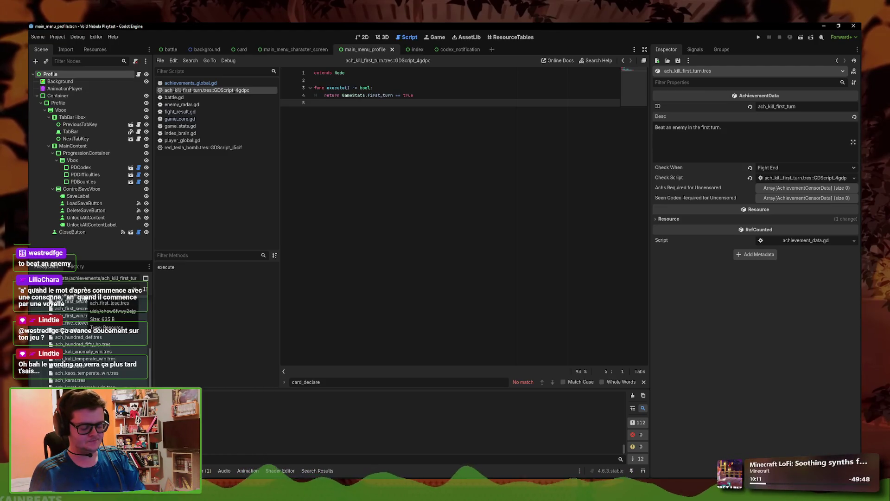
double_click(93, 331)
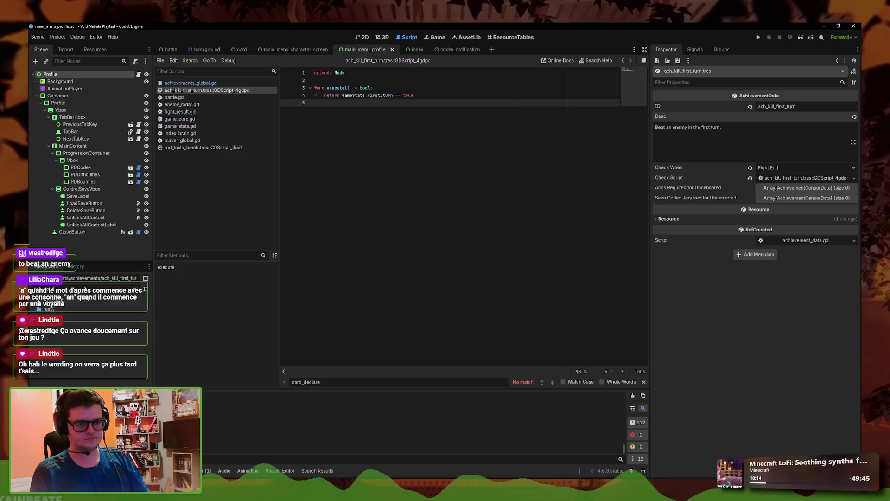
left_click(93, 331)
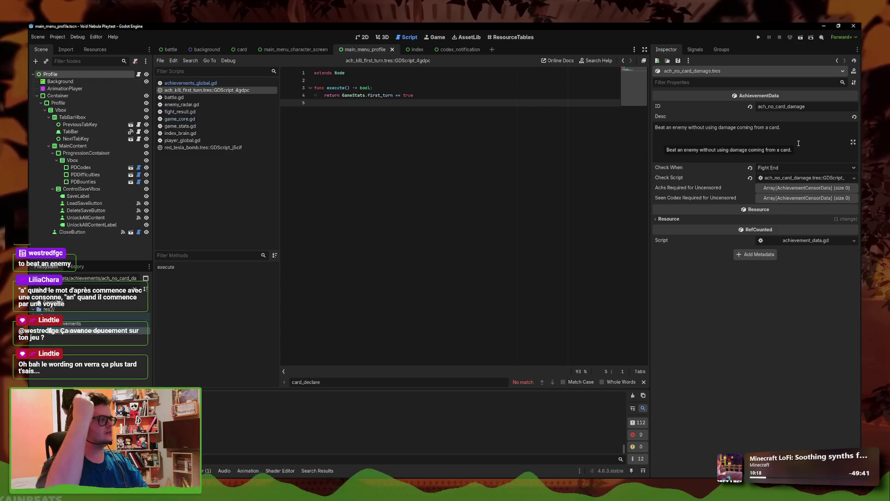
left_click(807, 178)
Delete 'first_turn == true' from line 4 and browse the GameStats member suggestions
left_click(450, 95)
left_click_drag(451, 94, 369, 92)
key("BackSpace")
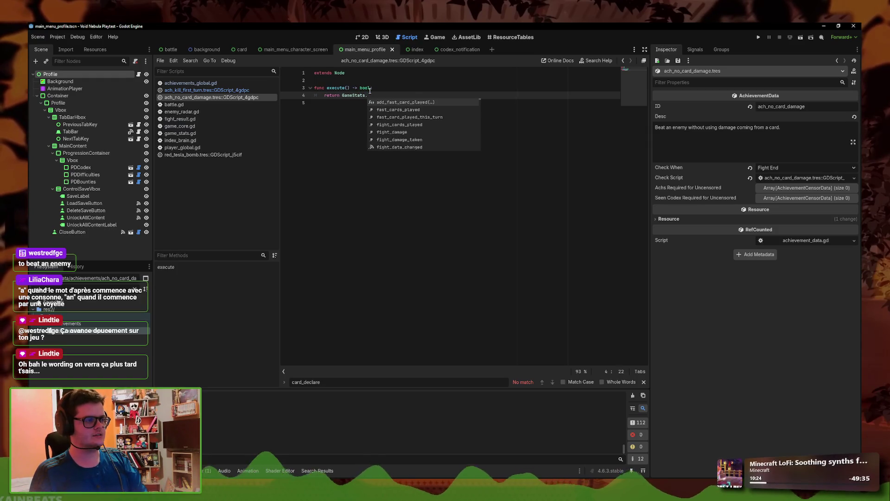
type("t")
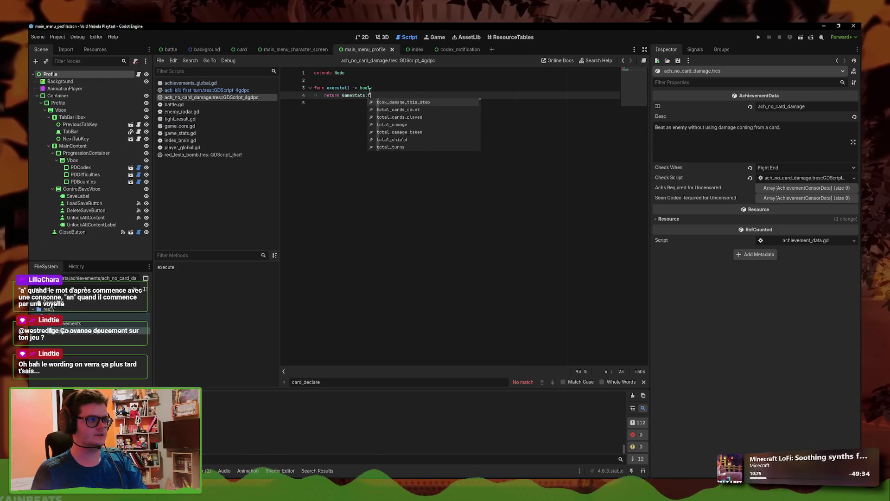
key("BackSpace")
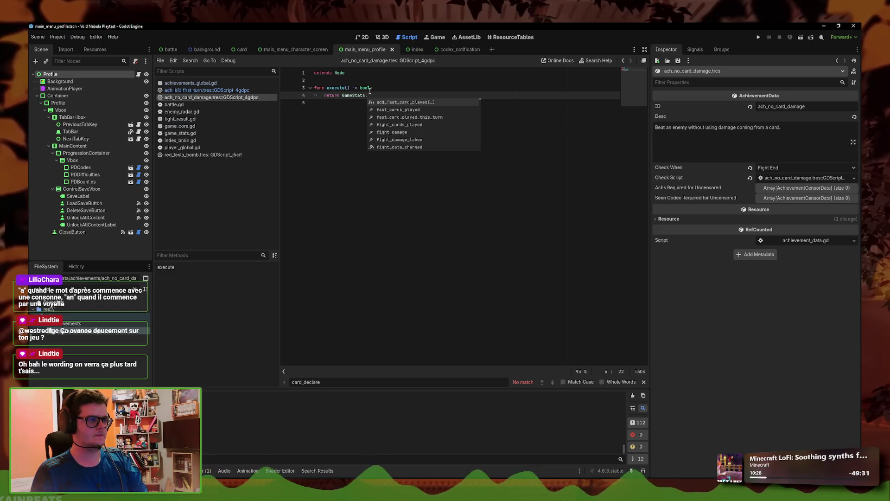
type("dama")
key("BackSpace")
key("BackSpace")
key("BackSpace")
type("sta")
key("BackSpace")
key("BackSpace")
key("BackSpace")
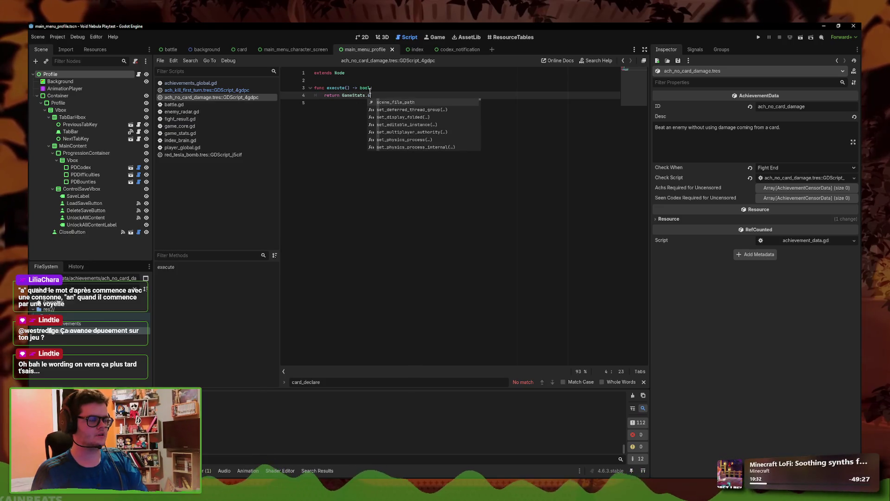
key("Down")
key("Down")
key("Down")
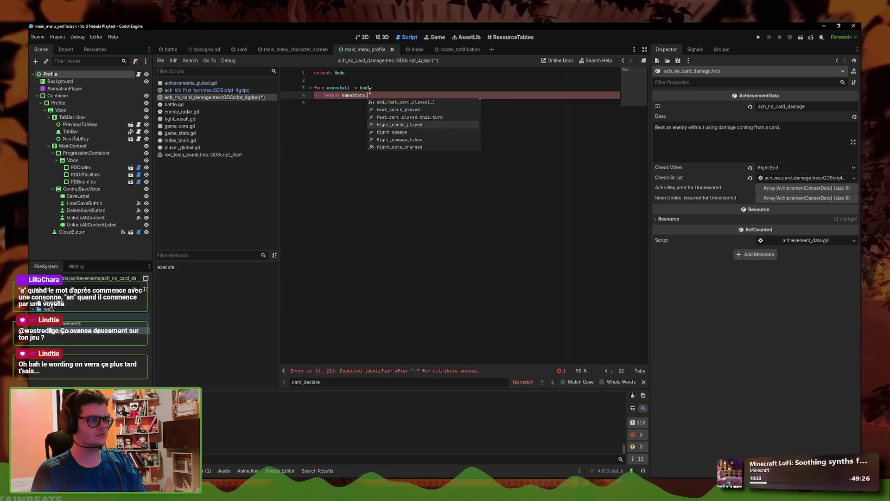
key("Down")
key("Down")
key("Down")
key("Down")
key("Down")
key("Down")
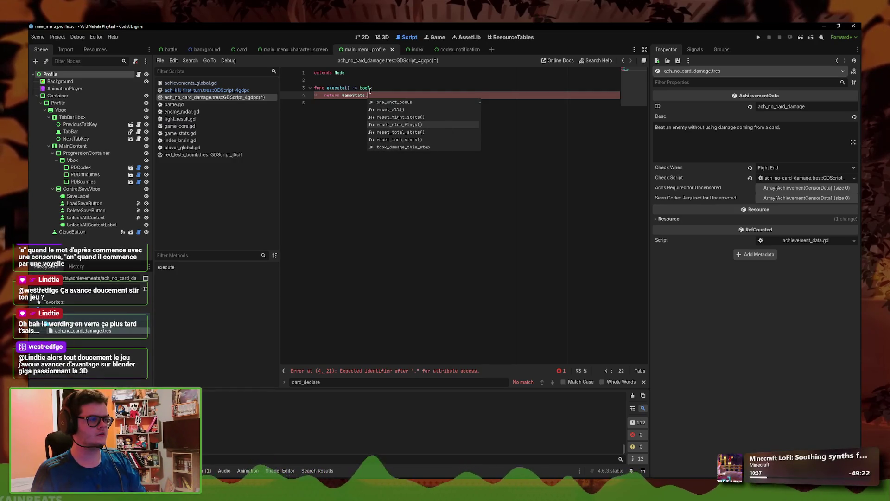
Check the flags in game_stats.gd, then complete the return line with the used_attack member
left_click(181, 133)
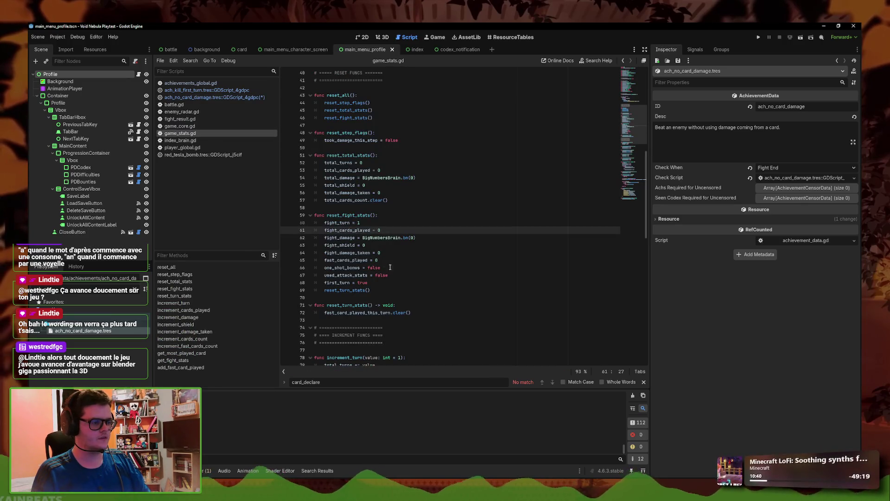
left_click(208, 97)
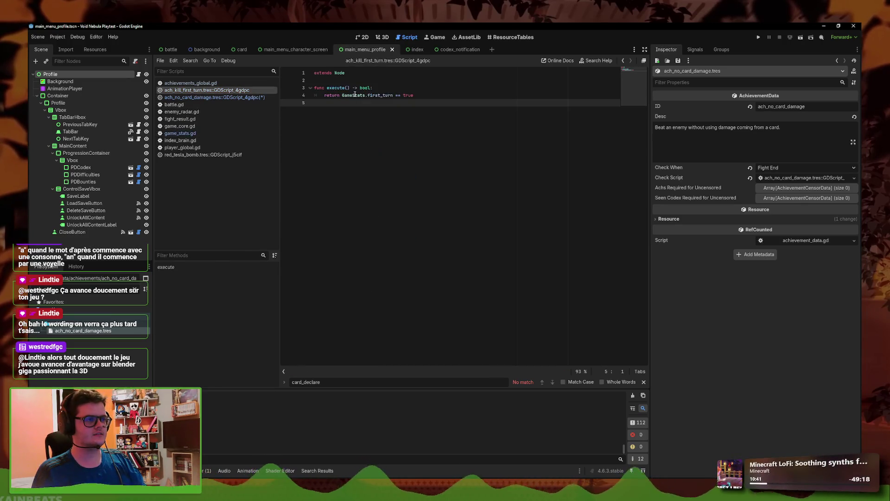
left_click(390, 94)
key("ctrl+space")
key("Escape")
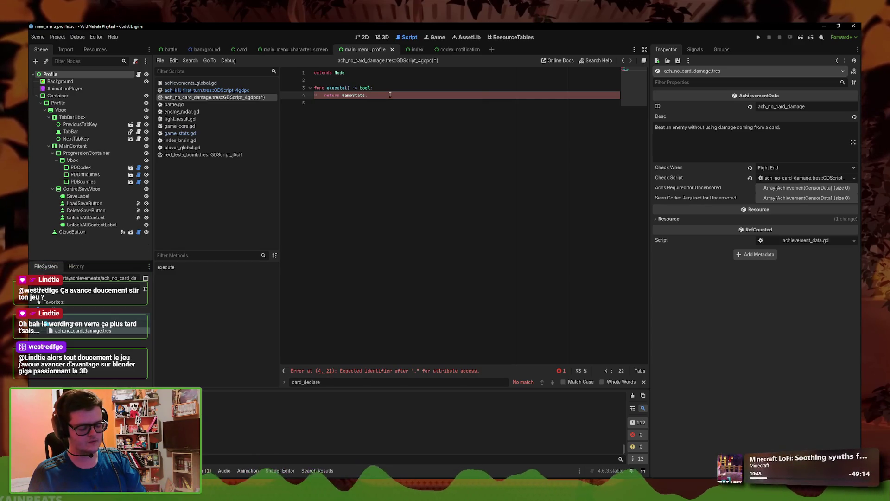
key("BackSpace")
key("BackSpace")
key("BackSpace")
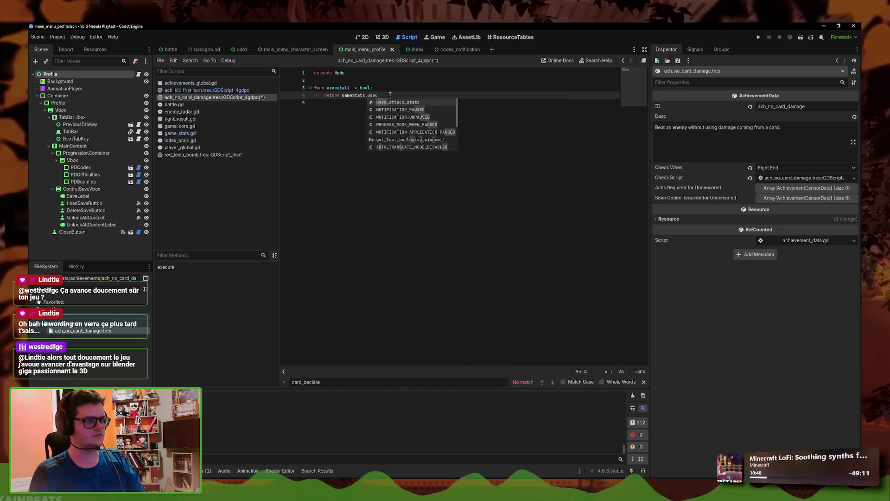
type("used")
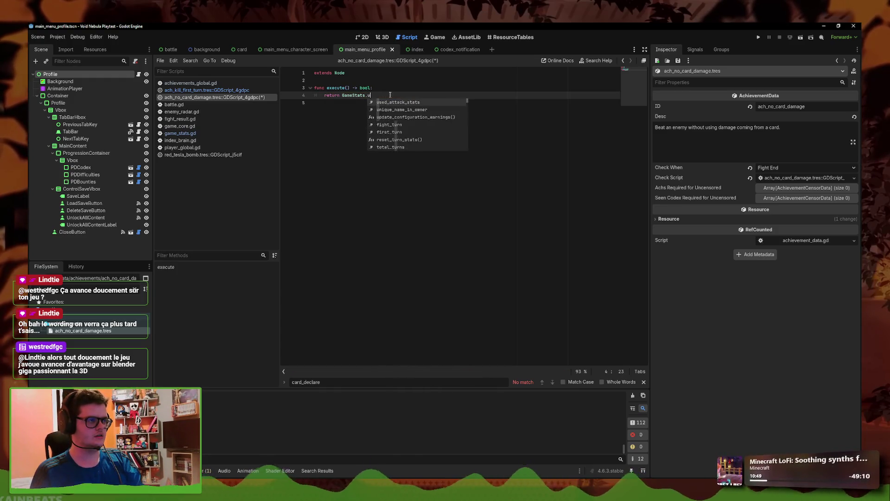
key("Return")
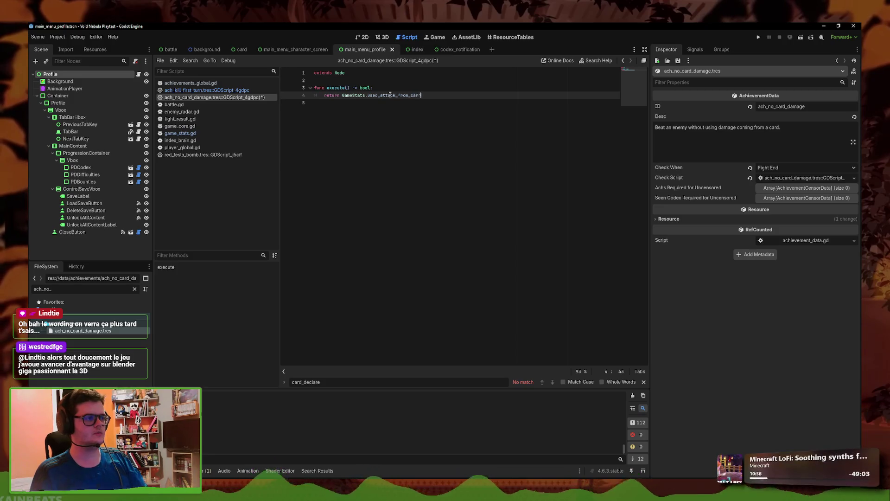
Save the check script and start shortening the member name to use_attack
right_click(249, 98)
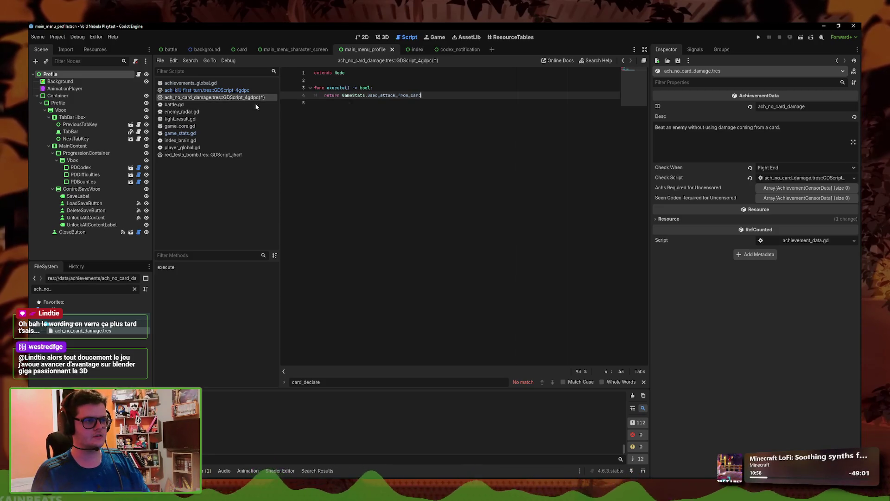
left_click(265, 104)
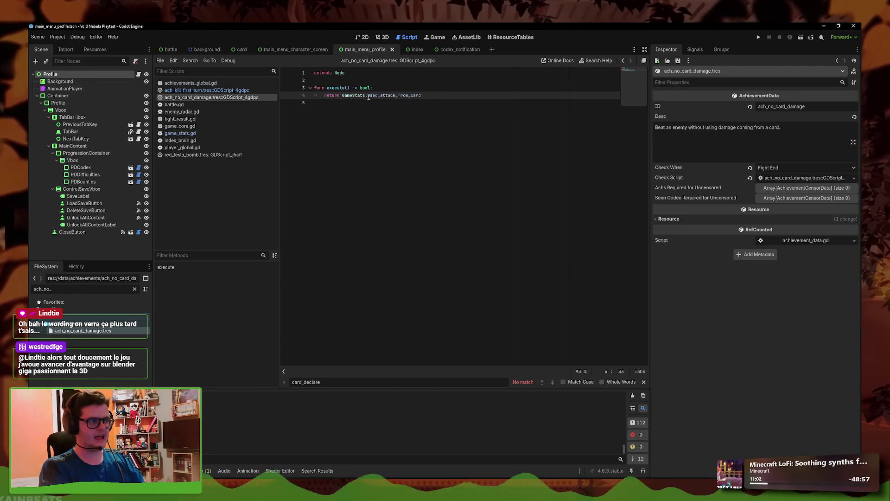
key("BackSpace")
Edit the flag's reset line in game_stats.gd and save the file
left_click(212, 133)
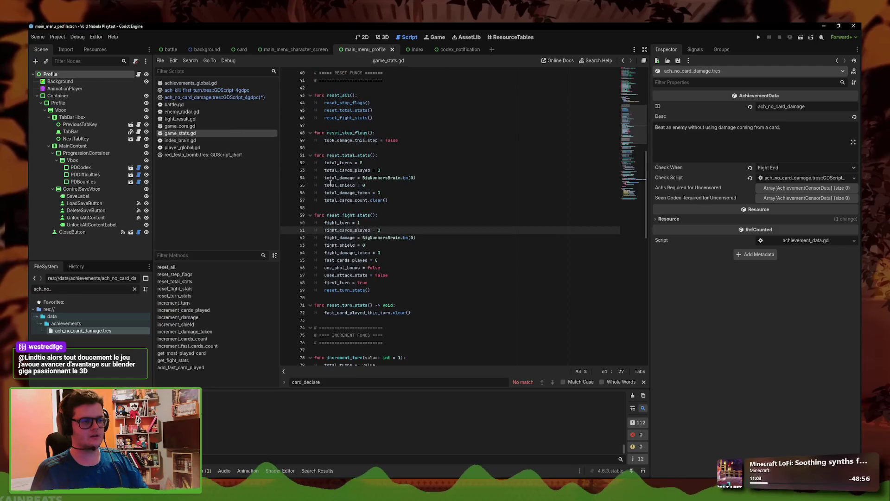
left_click(234, 99)
left_click(236, 133)
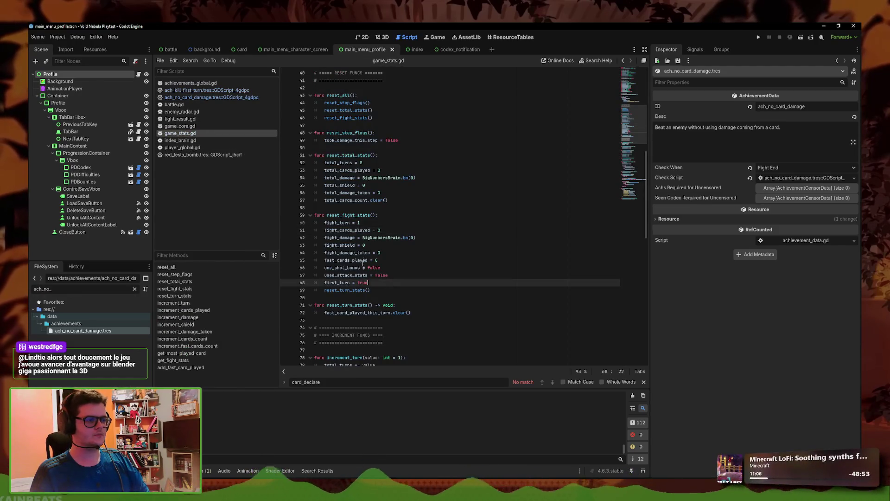
left_click(354, 275)
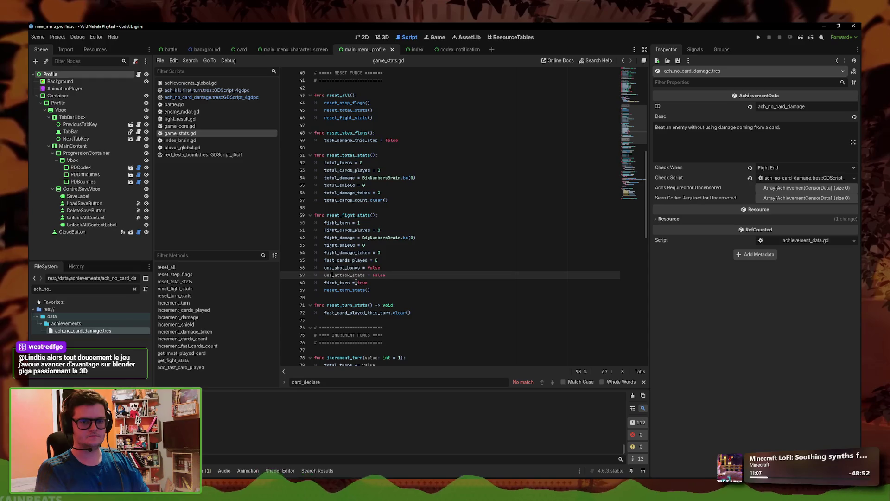
type("s")
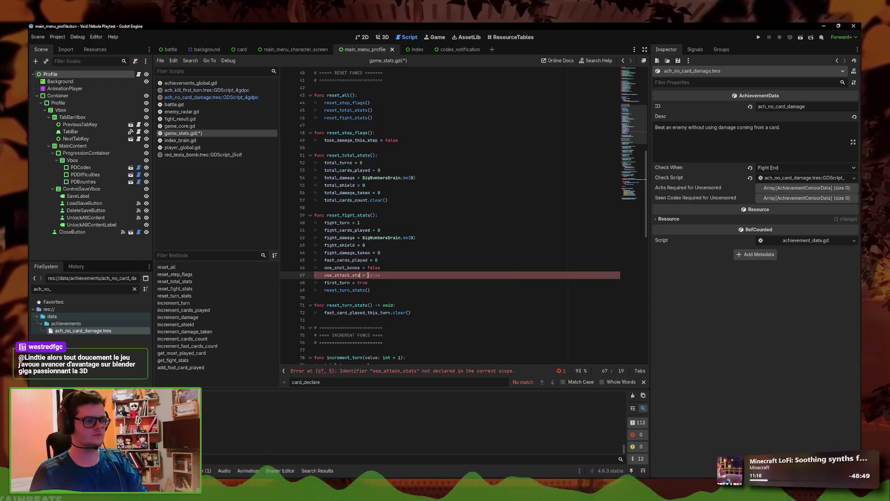
type("d")
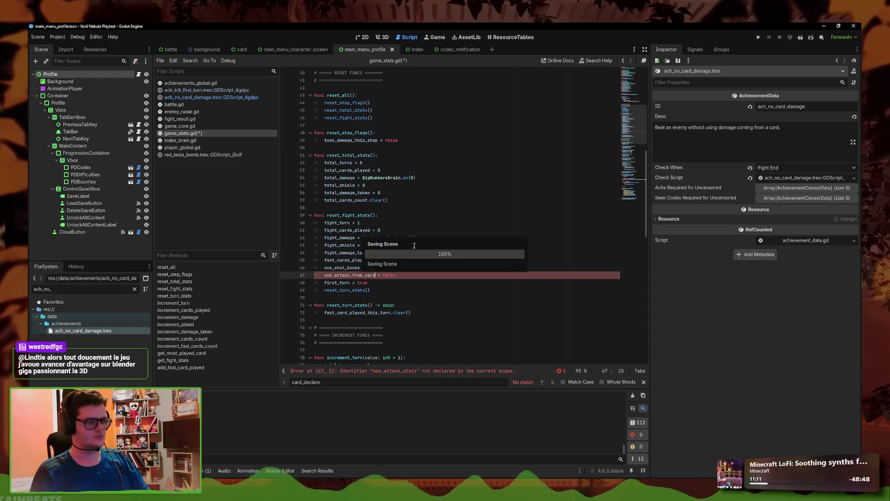
key("ctrl+s")
Rename the line 26 flag declaration to use_attack_from_card
scroll(356, 173, "up", 5)
left_click(369, 126)
key("BackSpace")
key("BackSpace")
key("BackSpace")
type("e")
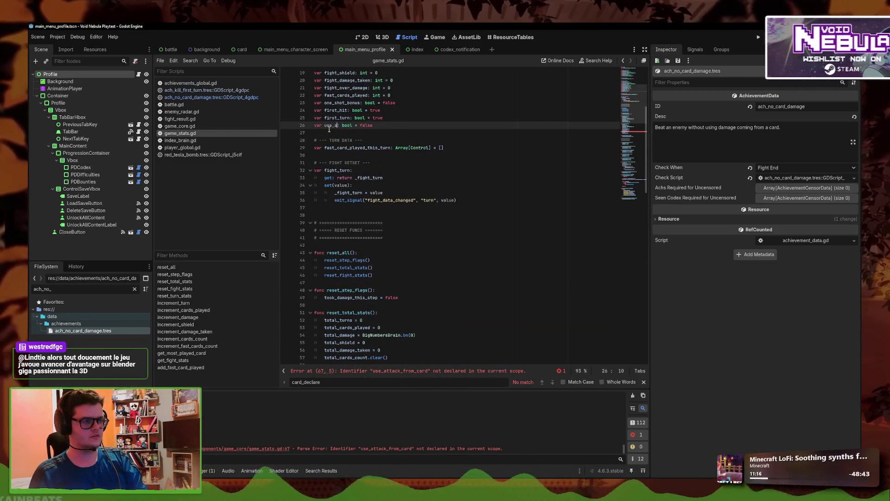
type("_attack_from_card")
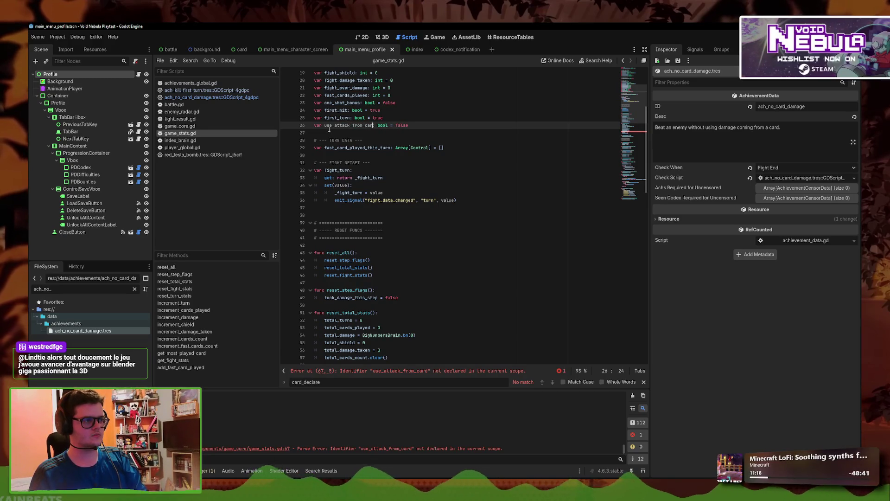
left_click_drag(325, 125, 385, 130)
double_click(353, 125)
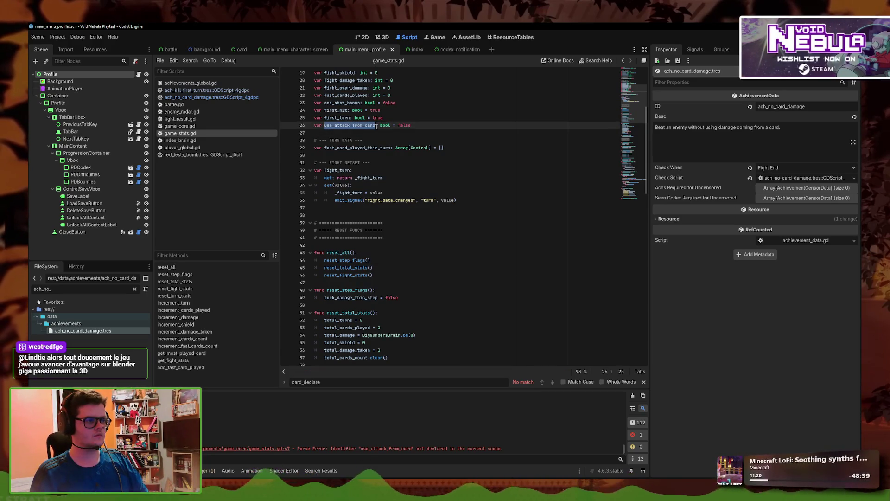
left_click(182, 147)
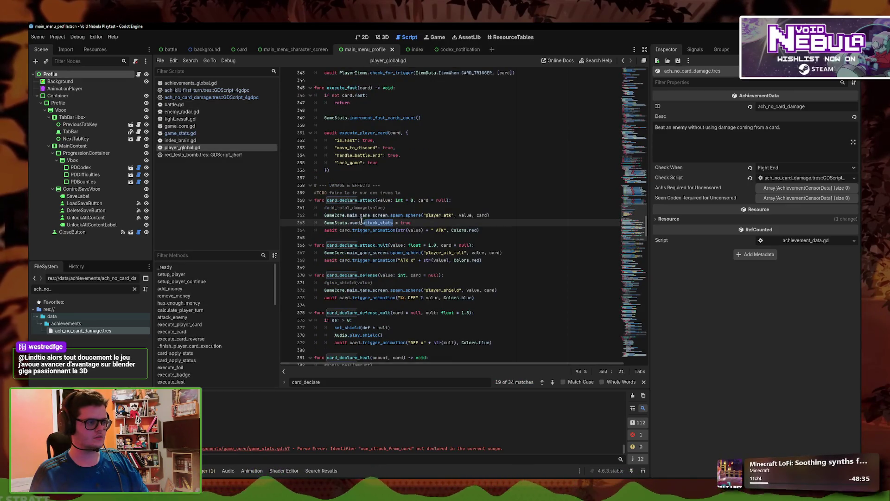
Change line 363 of player_global.gd to set use_attack_from_card instead of used_attack_state
double_click(393, 223)
type("use_att")
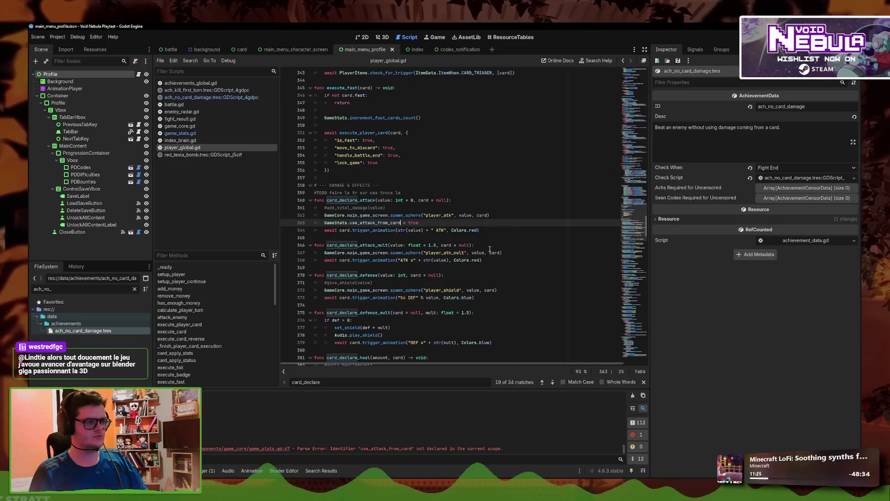
key("Return")
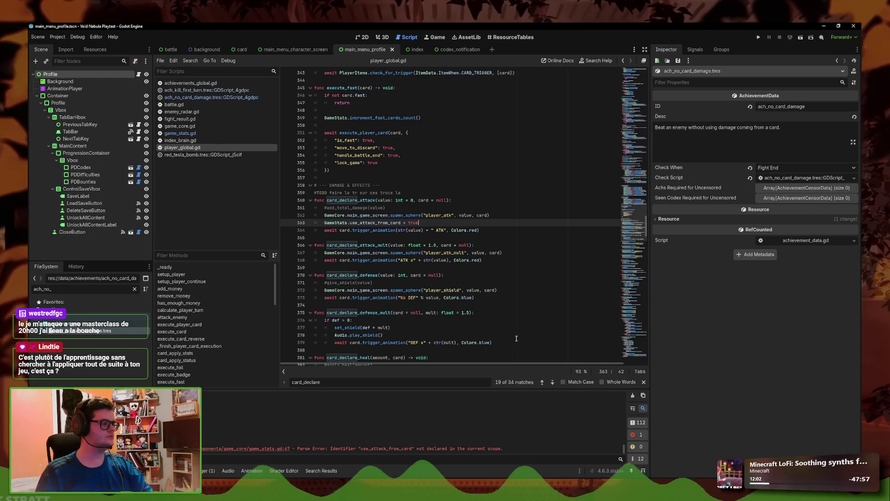
Lock the Nanites item behind the ach_no_card_damage achievement and save
double_click(66, 293)
type("nani")
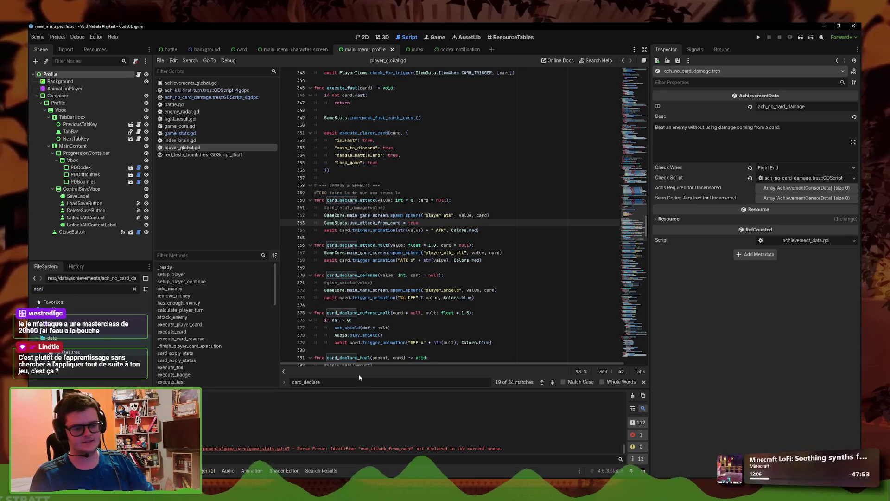
double_click(67, 352)
left_click(854, 350)
left_click(838, 376)
type("ach_no")
key("Return")
key("ctrl+s")
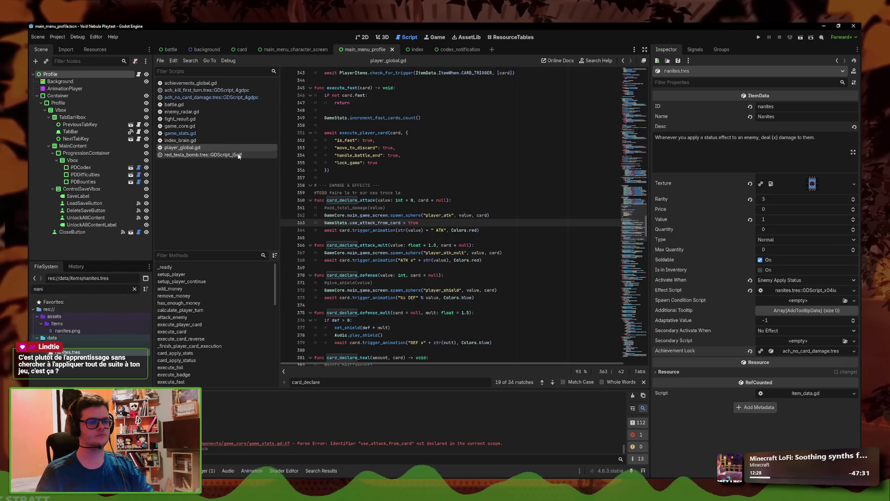
left_click(198, 132)
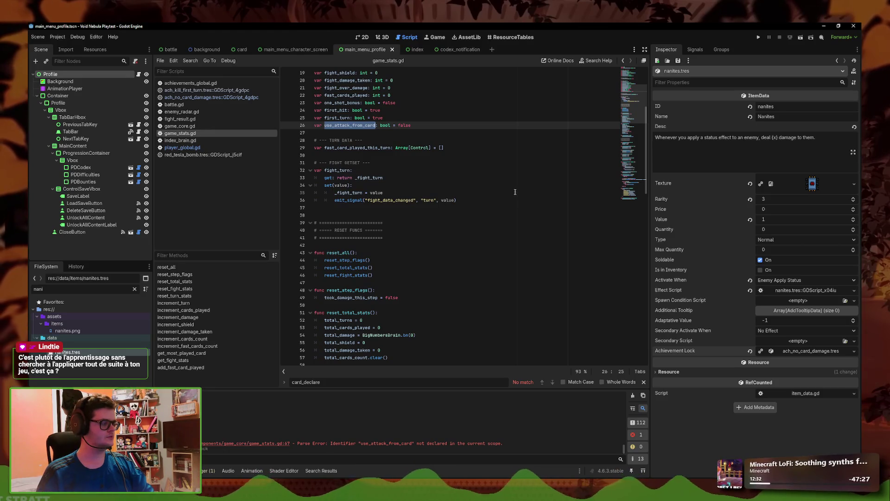
Scroll game_stats.gd to reset_fight_stats, where use_attack_from_card is reset to false
left_click(431, 125)
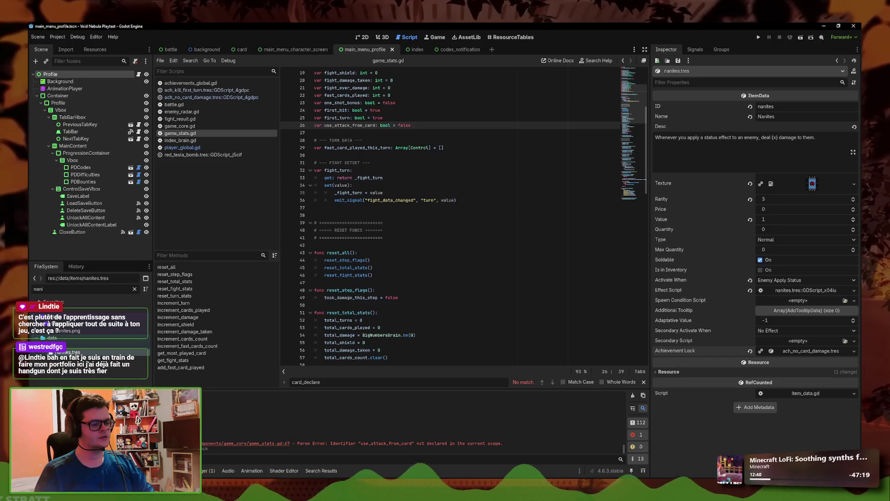
mouse_move(291, 496)
scroll(395, 340, "down", 6)
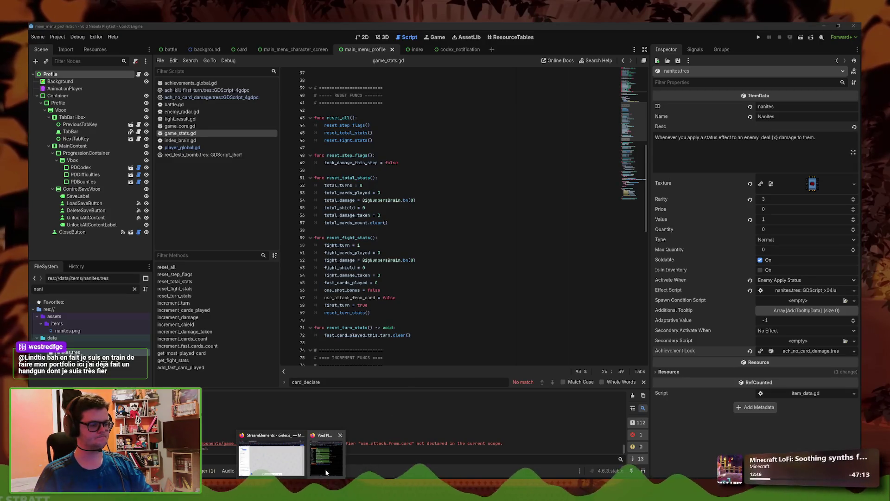
Fill the Nanites description cell B49 green in the Void Nebula Achievements sheet
left_click(326, 457)
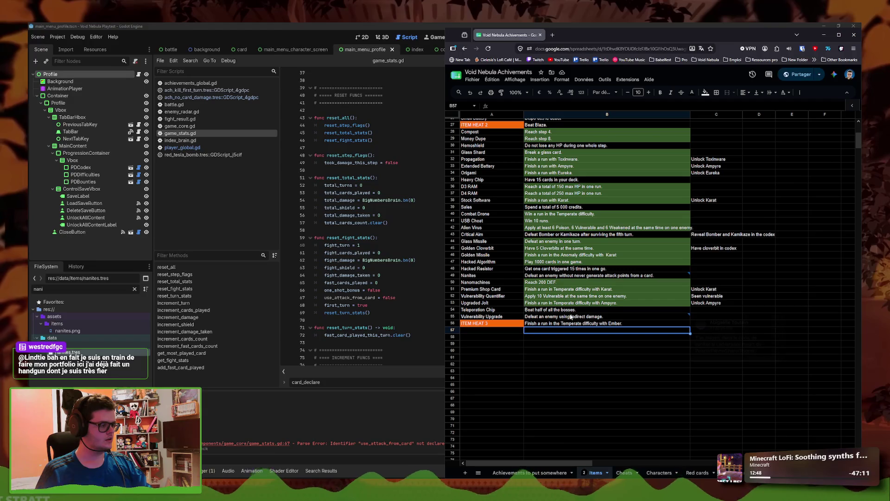
left_click(564, 275)
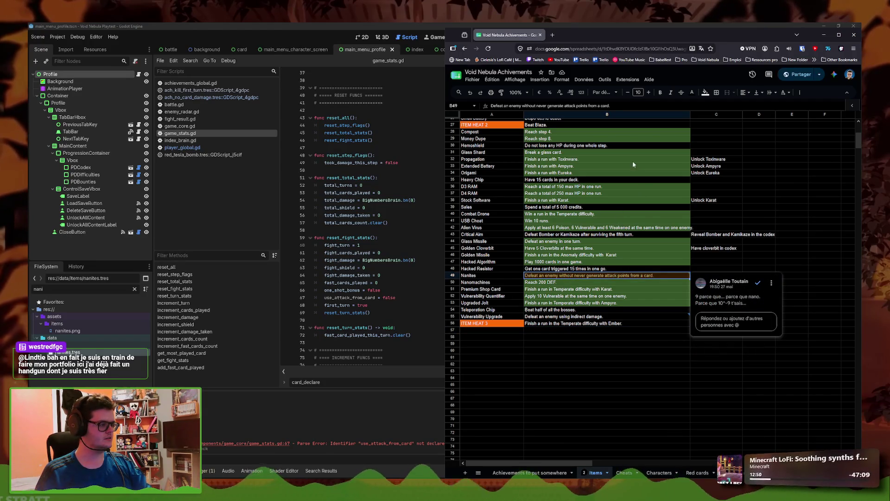
left_click(705, 92)
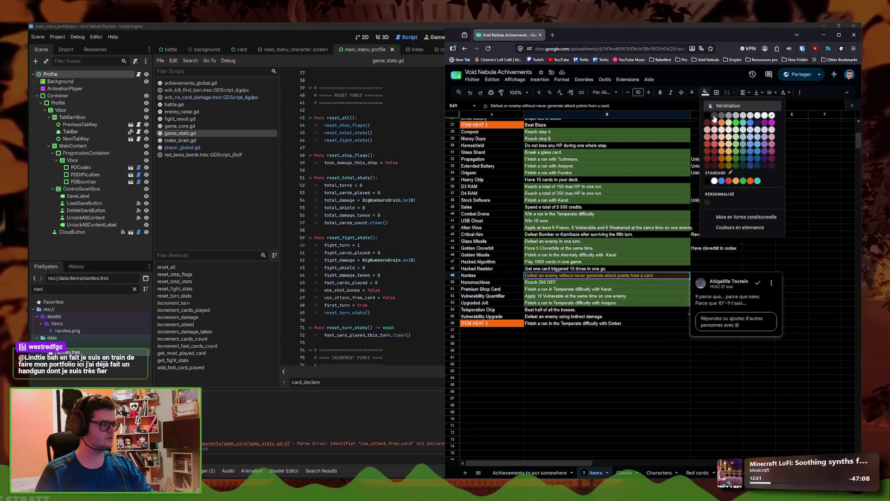
left_click(735, 139)
left_click(601, 296)
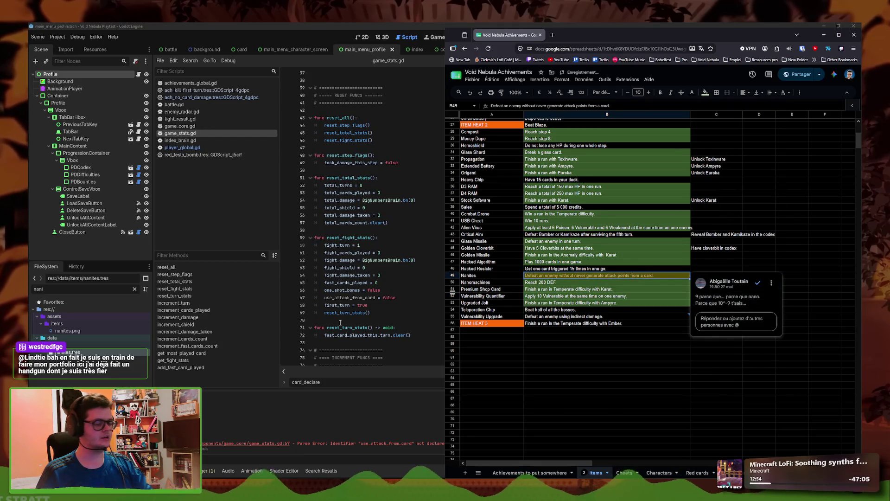
left_click(380, 321)
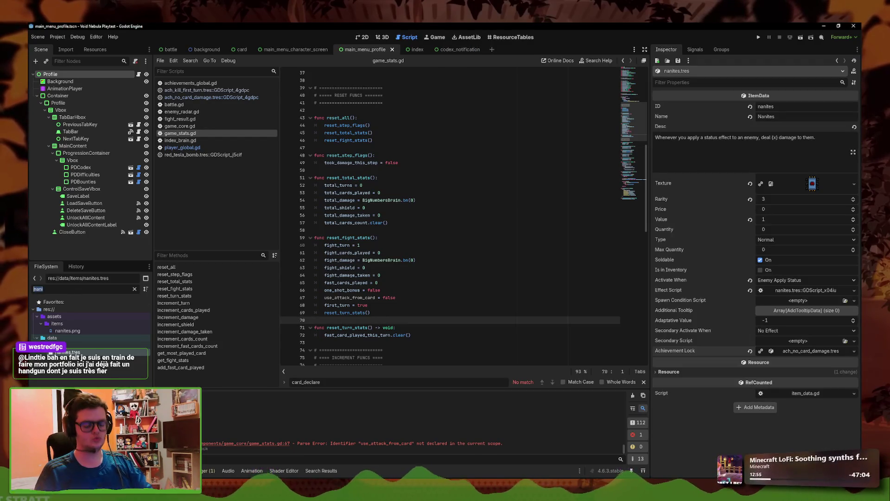
Set faceless.tres's third base cheat to cheat_the_answer, then save and run with F5
type("faceless")
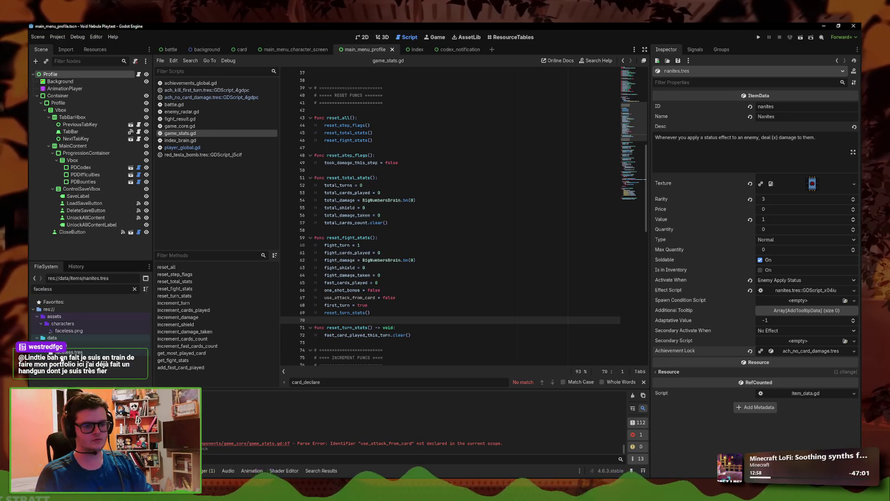
left_click(69, 352)
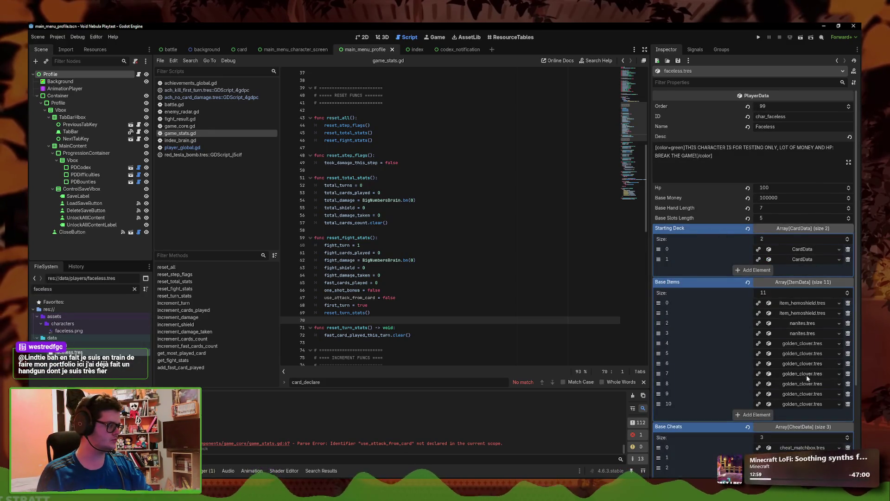
scroll(807, 376, "down", 5)
left_click(848, 349)
left_click(840, 360)
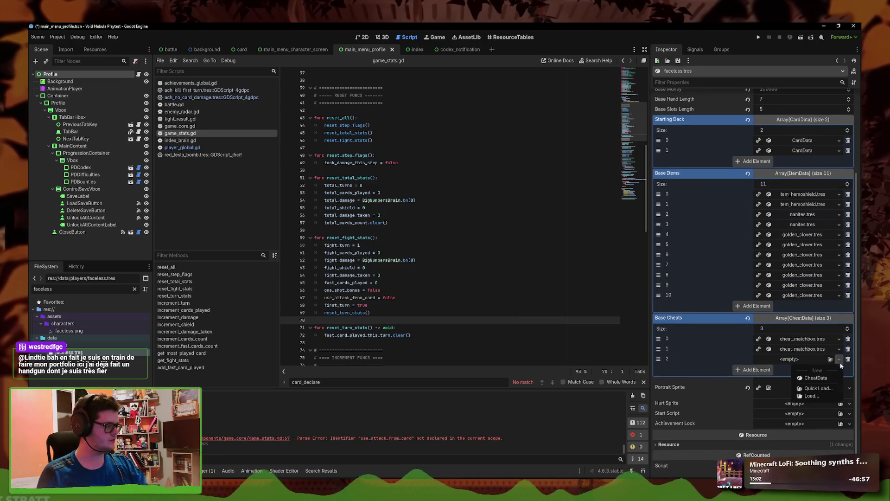
left_click(825, 385)
type("the")
key("Down")
key("Return")
key("F5")
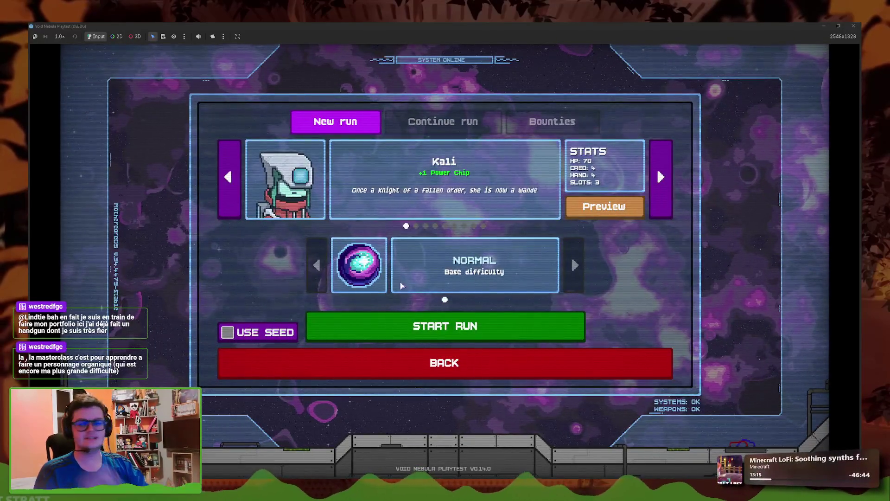
Win a Turbulent run as Faceless by defeating ALLOY with Cover on turn one, then close the game
left_click(483, 226)
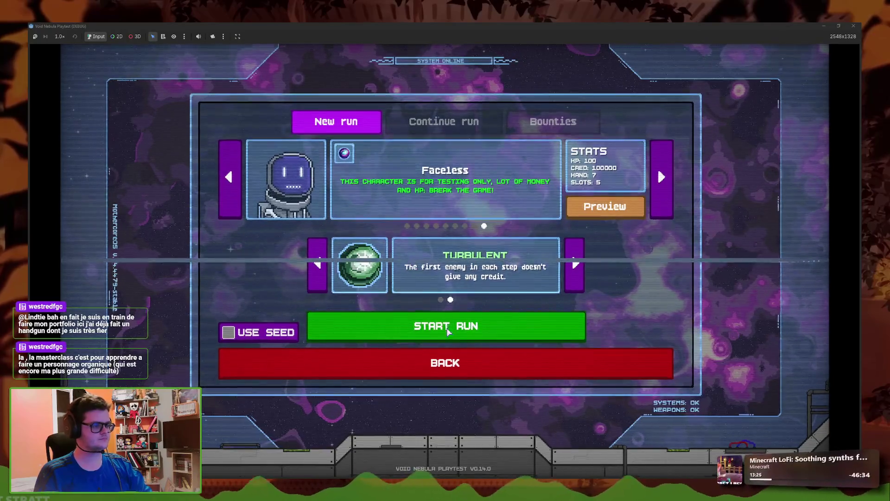
left_click(447, 331)
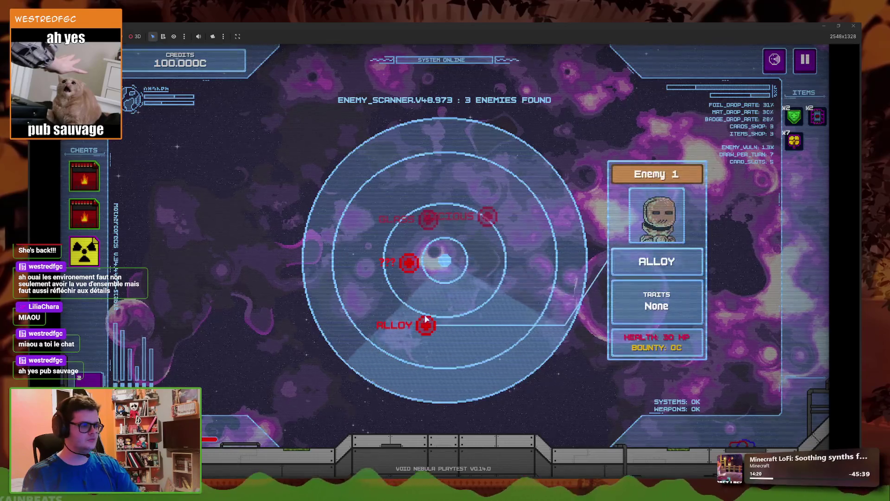
left_click(425, 320)
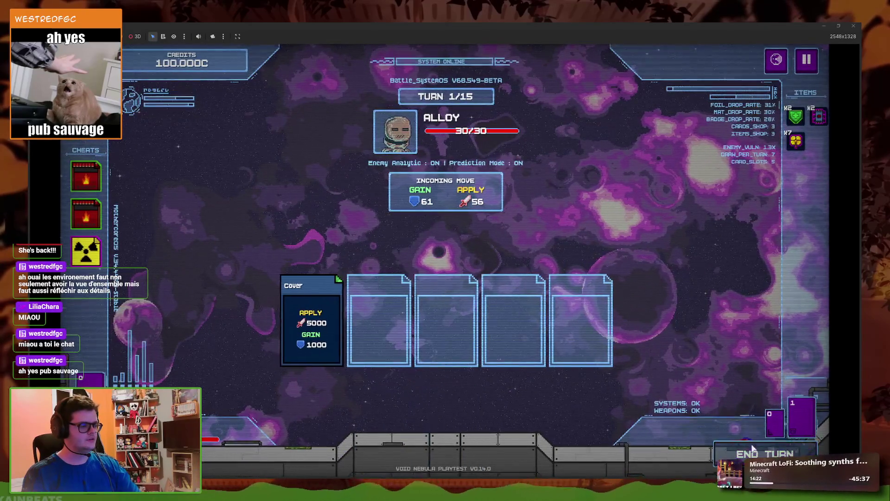
left_click(757, 455)
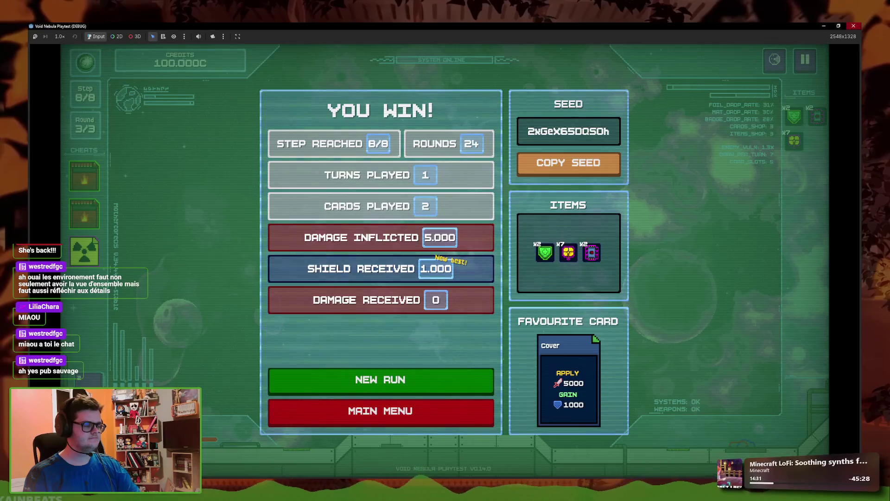
left_click(853, 25)
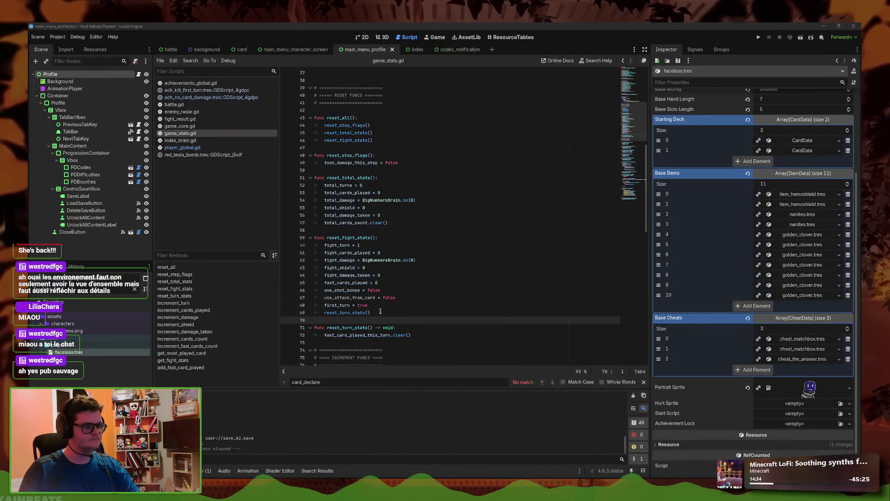
Review the first_turn and use_attack_from_card reset lines in reset_fight_stats
left_click(444, 245)
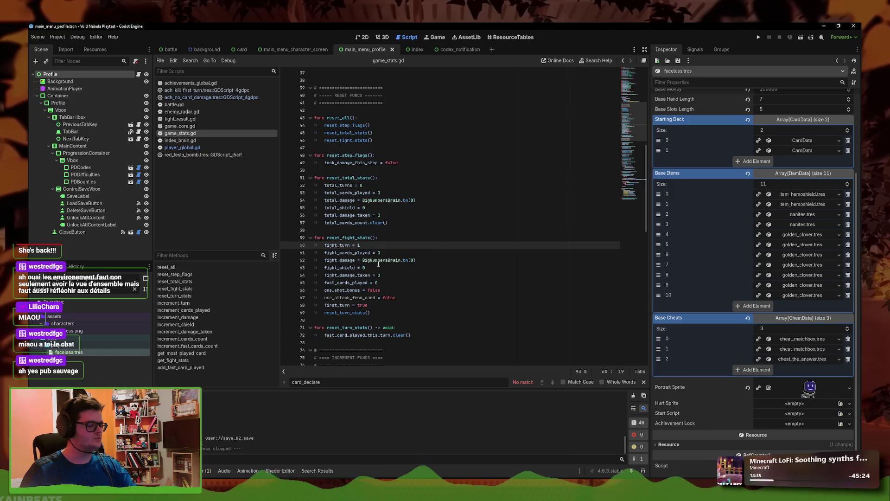
left_click(395, 297)
key("Down")
left_click(409, 298)
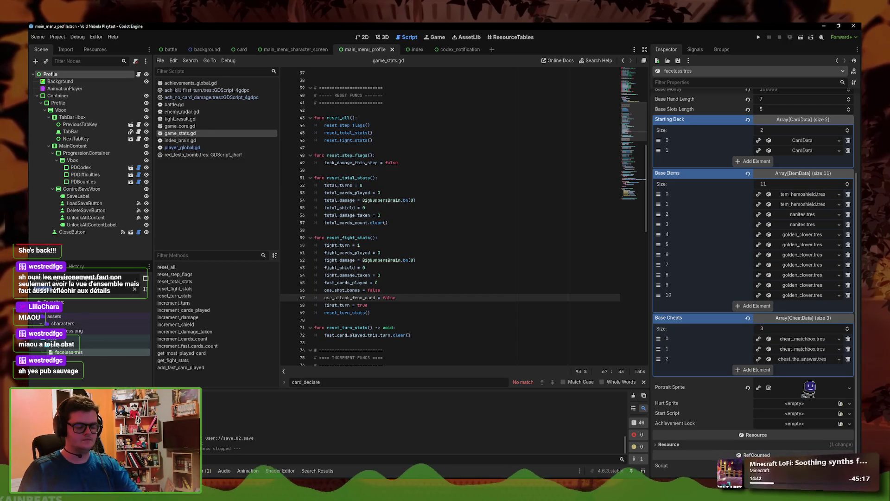
scroll(93, 343, "down", 5)
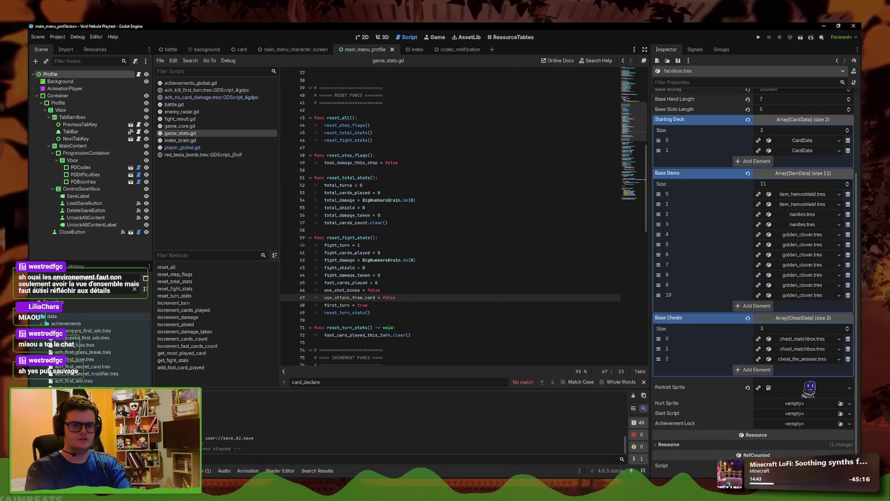
scroll(83, 343, "up", 5)
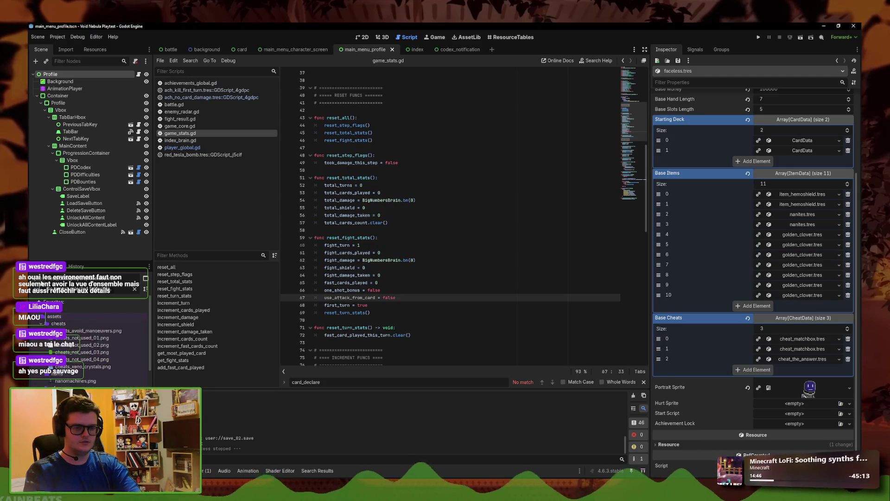
scroll(41, 283, "down", 3)
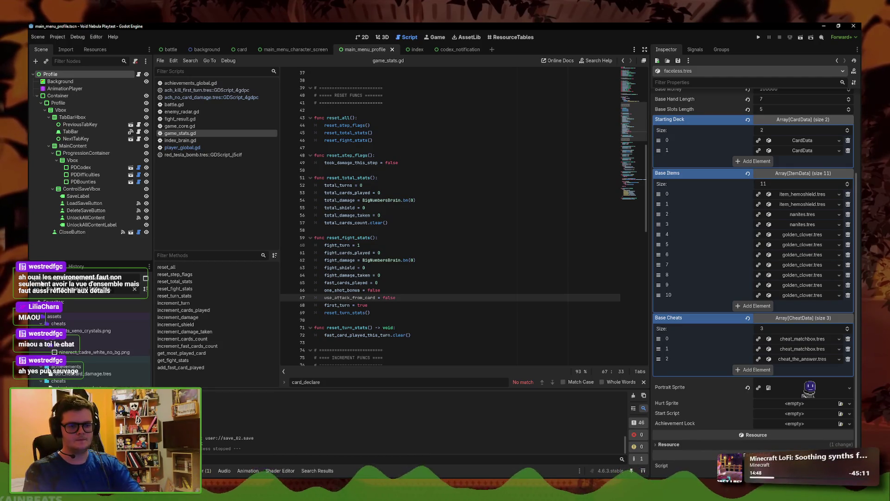
Complete ach_no_card_damage's check script to return use_attack_from_card == false and save it
left_click(83, 374)
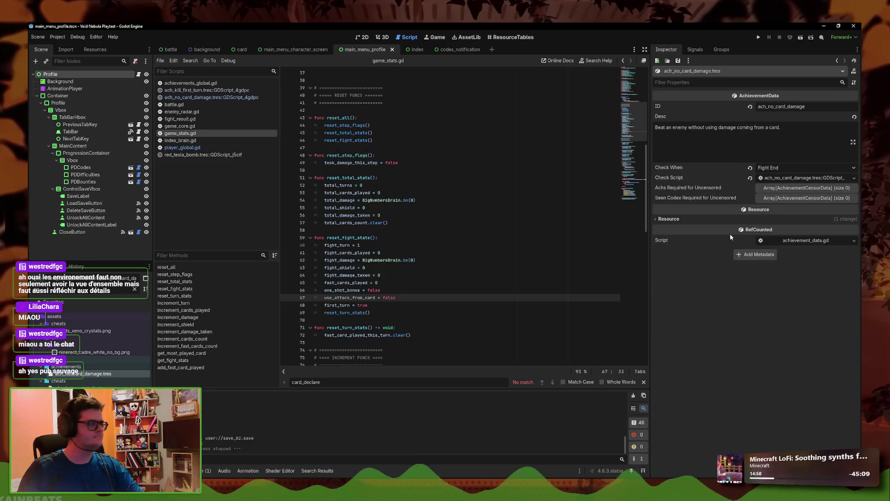
left_click(804, 178)
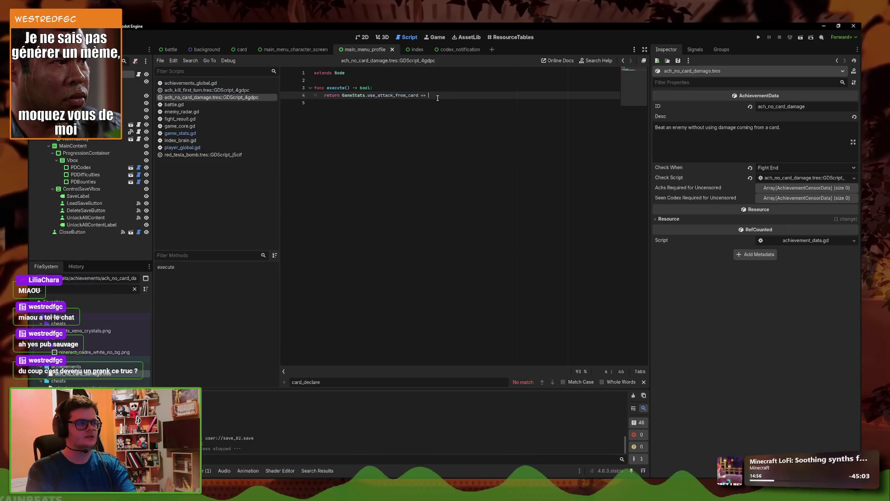
type("false")
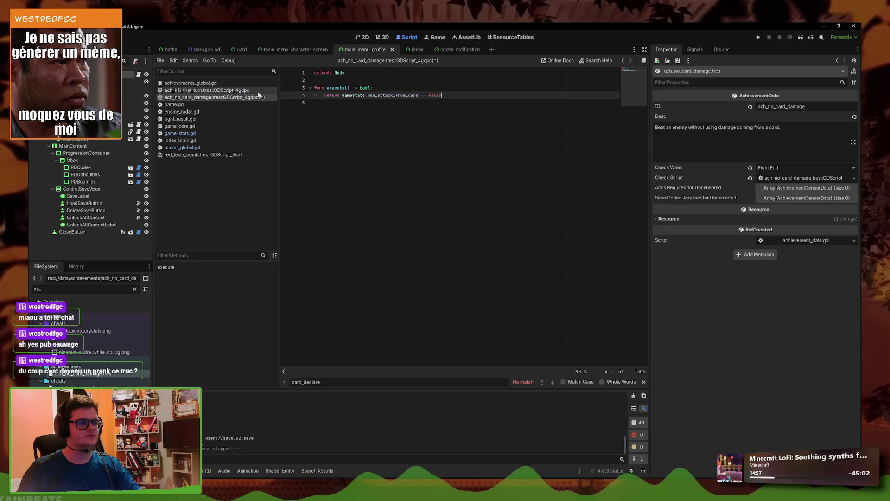
right_click(265, 98)
left_click(270, 105)
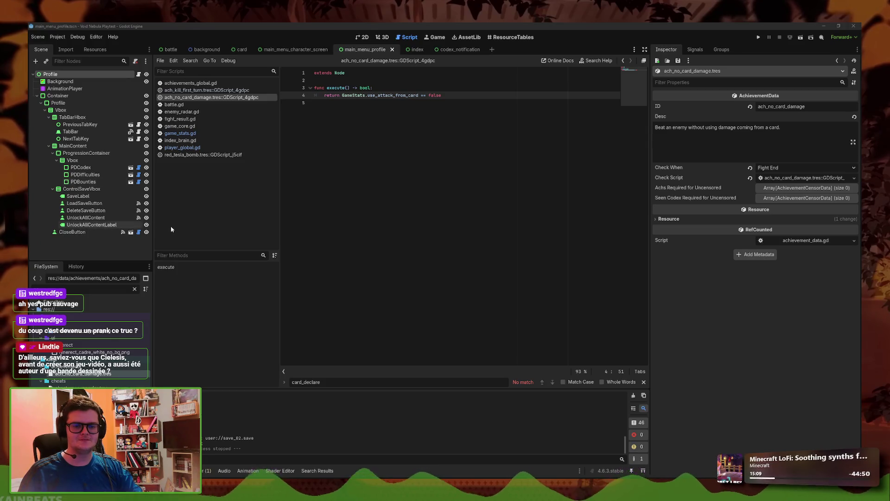
left_click(388, 245)
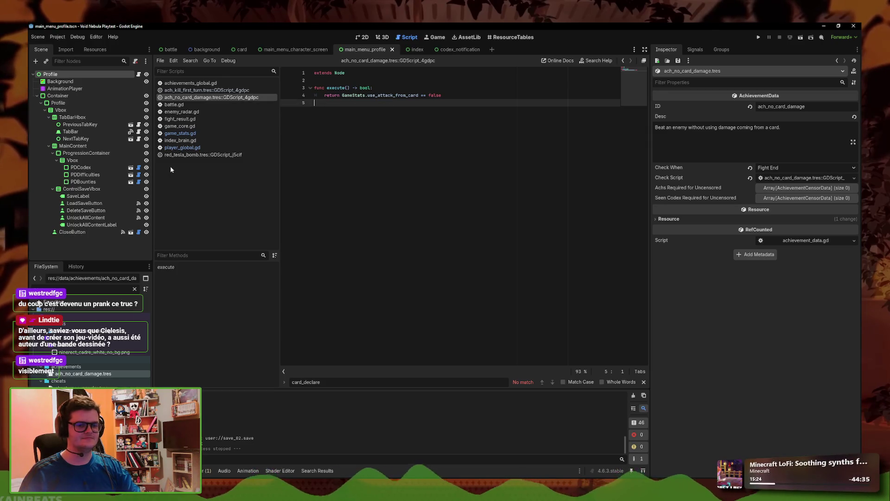
left_click(463, 95)
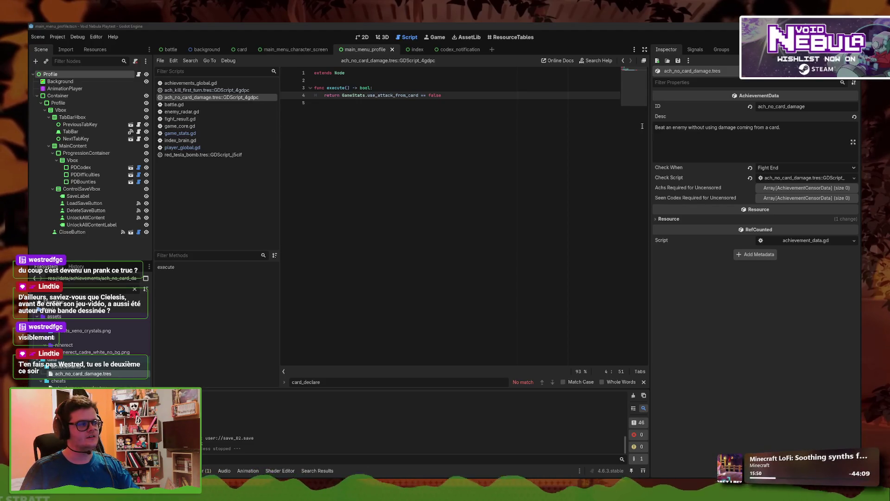
Inspect save_02.save from the user data folder in Notepad, then launch the playtest
left_click(58, 37)
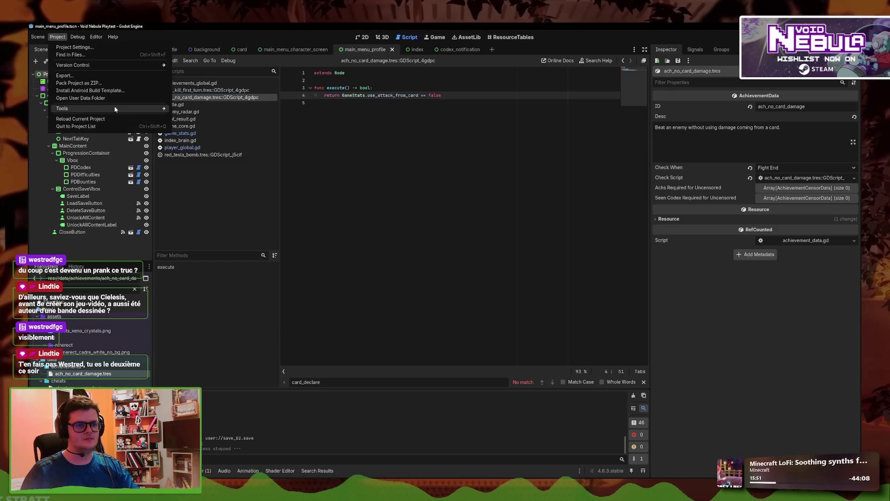
mouse_move(114, 109)
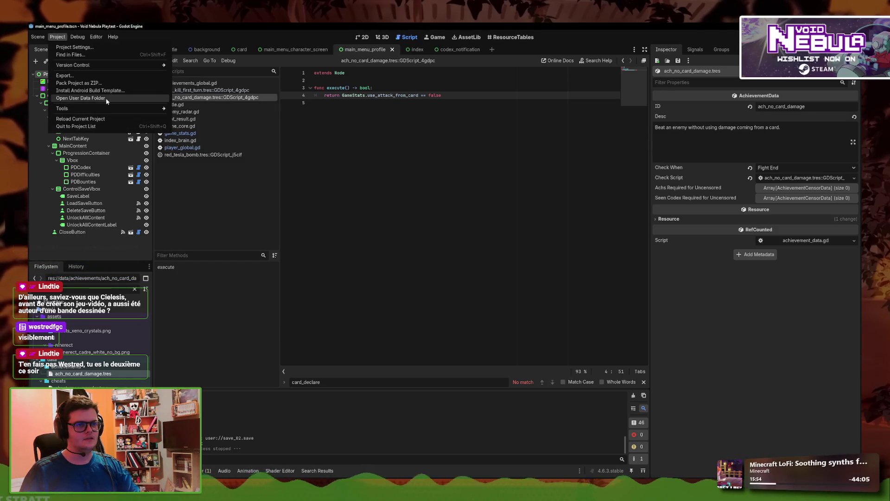
left_click(107, 98)
left_click(555, 183)
double_click(555, 184)
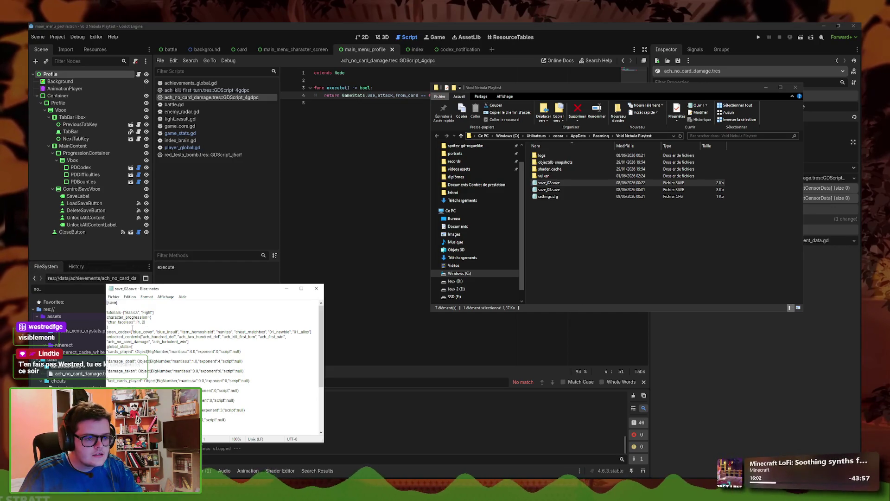
left_click(302, 289)
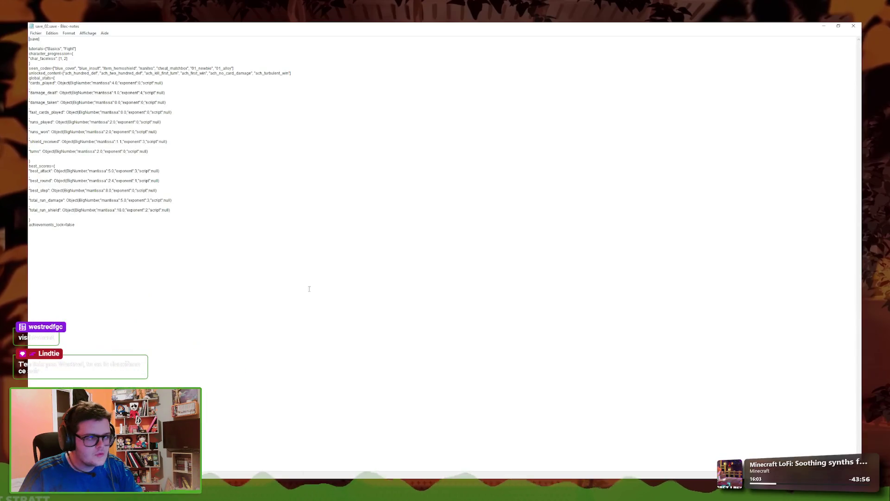
left_click(854, 25)
left_click(758, 35)
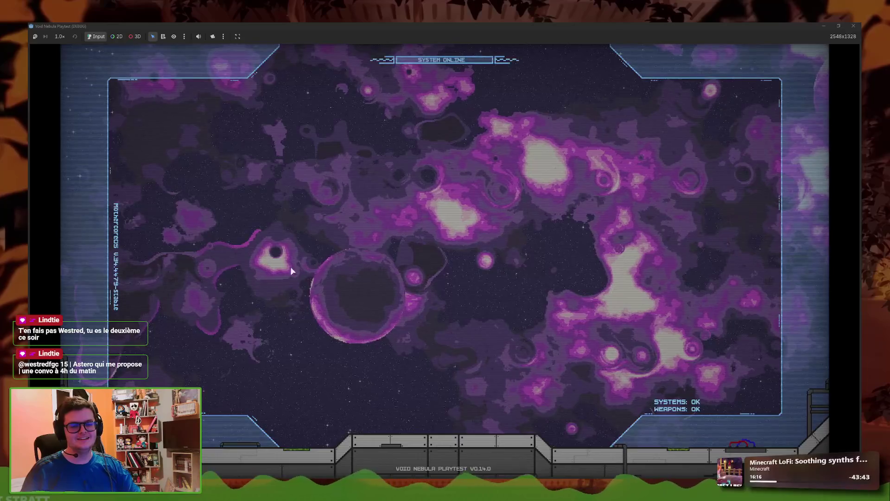
Skip the intro, try Faceless in the new-run setup, back out, and open the Profile save slots
left_click(199, 300)
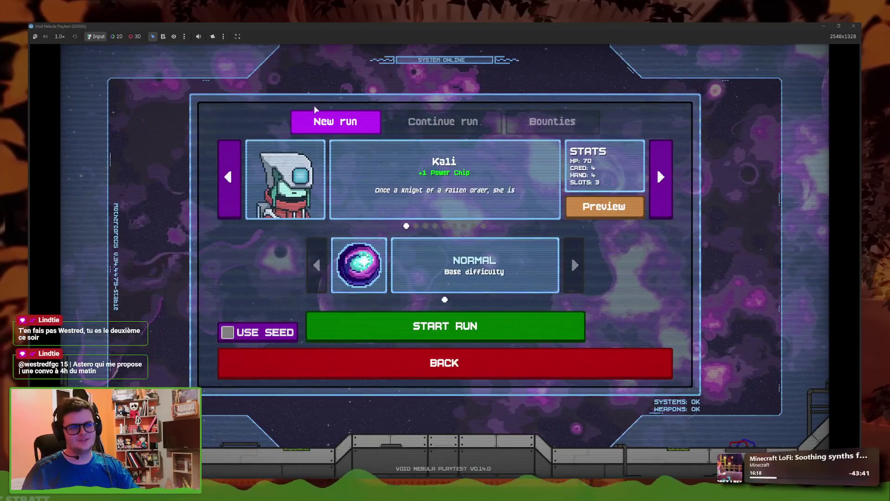
left_click(483, 225)
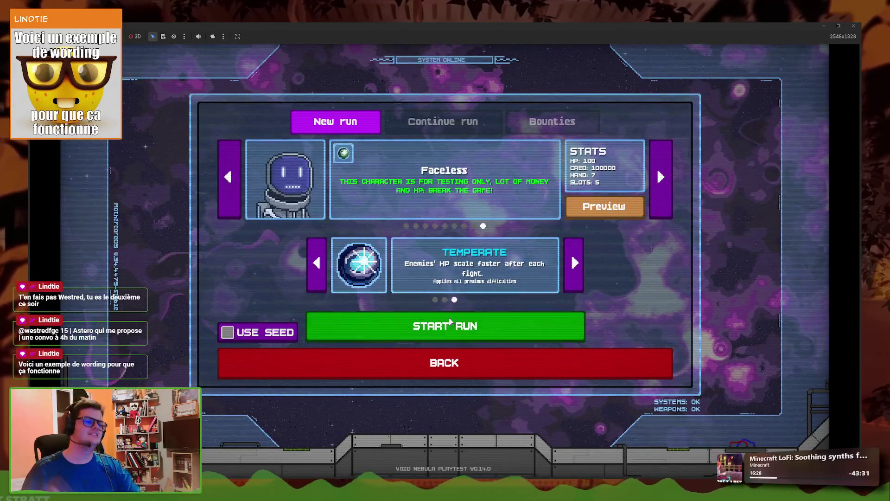
left_click(385, 362)
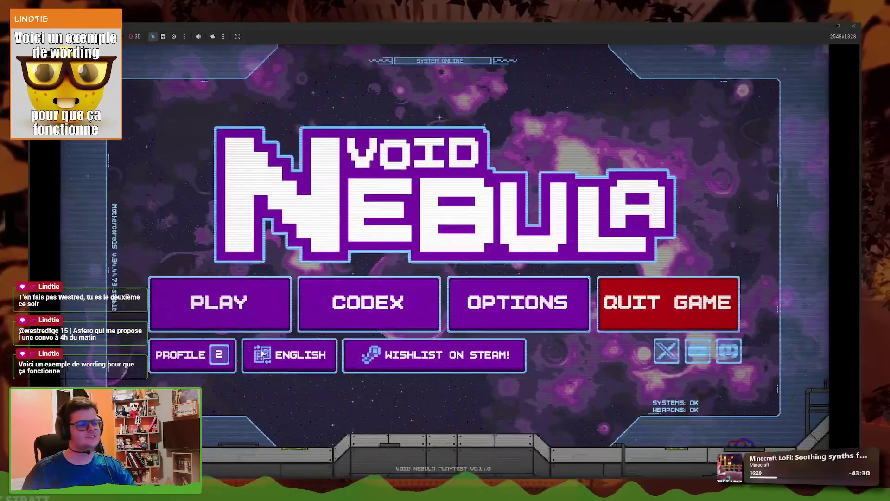
left_click(229, 353)
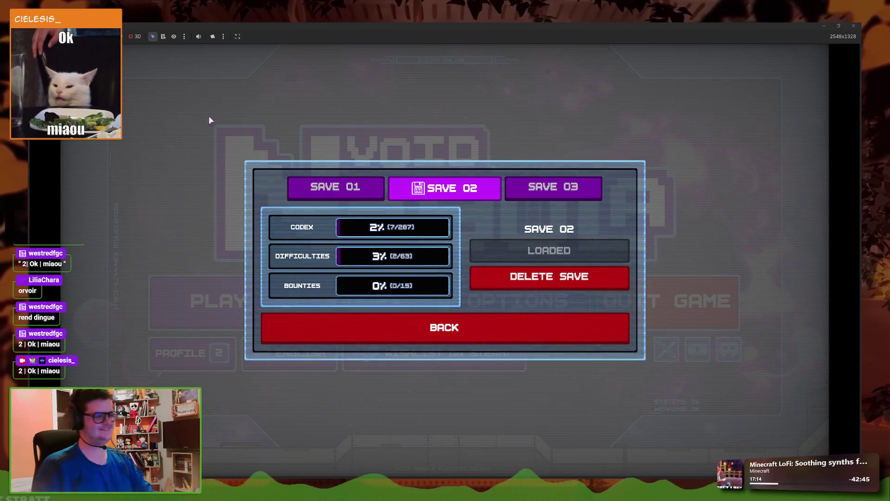
Delete SAVE 02's progress, confirm the Codex is empty, then go to the new-run setup
left_click(539, 284)
left_click(545, 284)
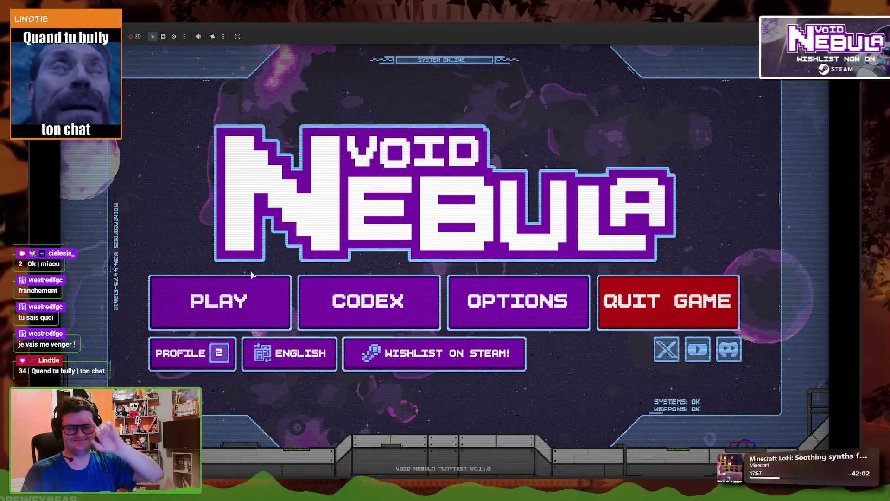
left_click(408, 303)
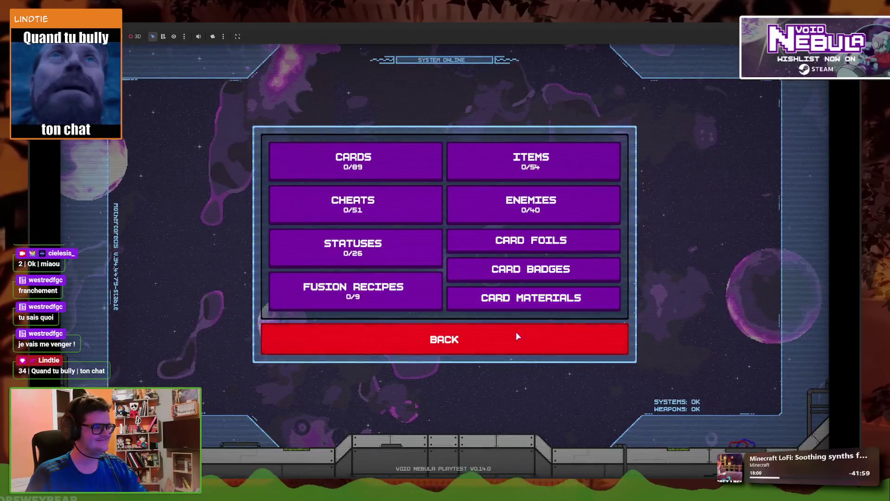
left_click(516, 338)
left_click(266, 314)
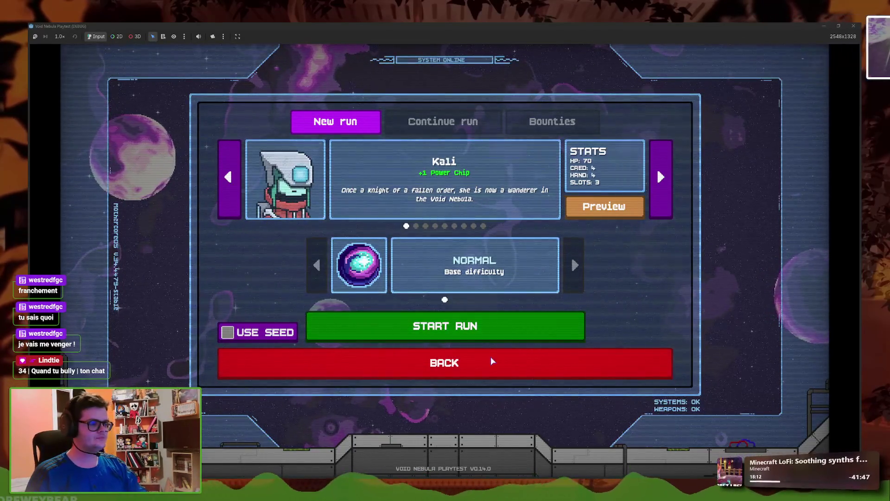
Start a run as Faceless and get through the basics tutorial into the first fight
key("Right")
left_click(489, 330)
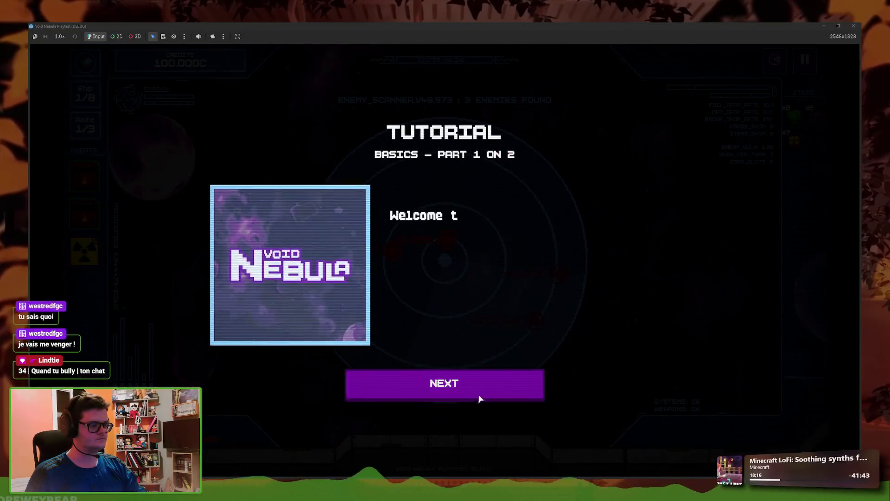
left_click(446, 393)
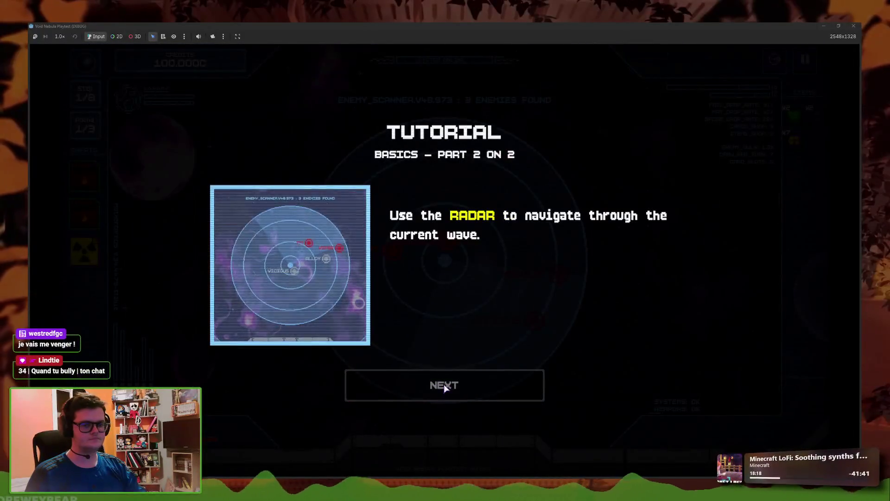
left_click(444, 387)
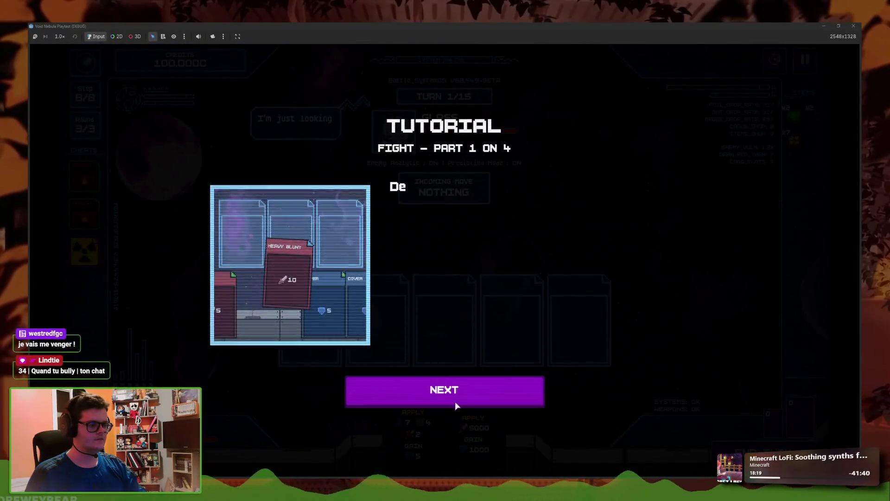
Finish the fight tutorial pages and play the attack card against the enemy
left_click(456, 406)
left_click(453, 398)
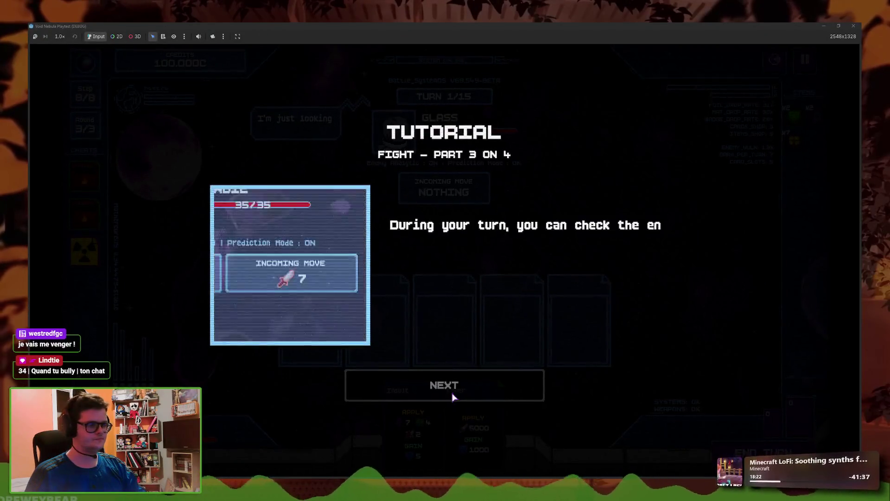
left_click(453, 397)
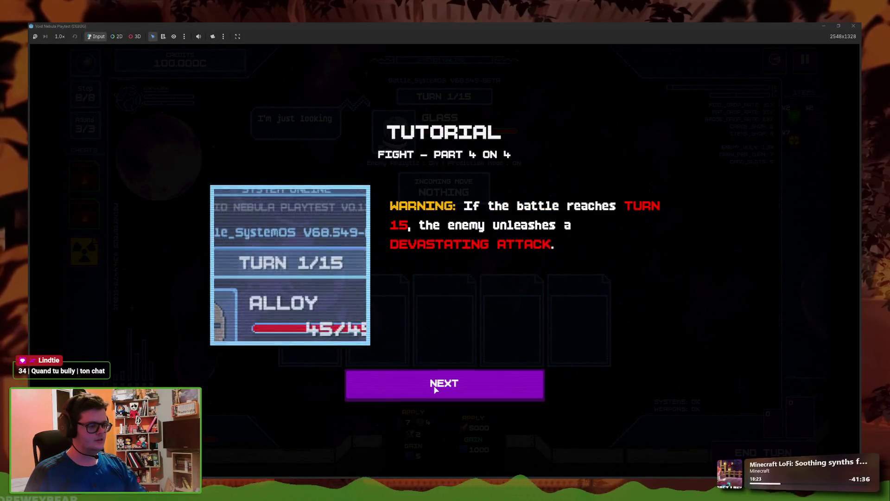
left_click(453, 395)
left_click(759, 457)
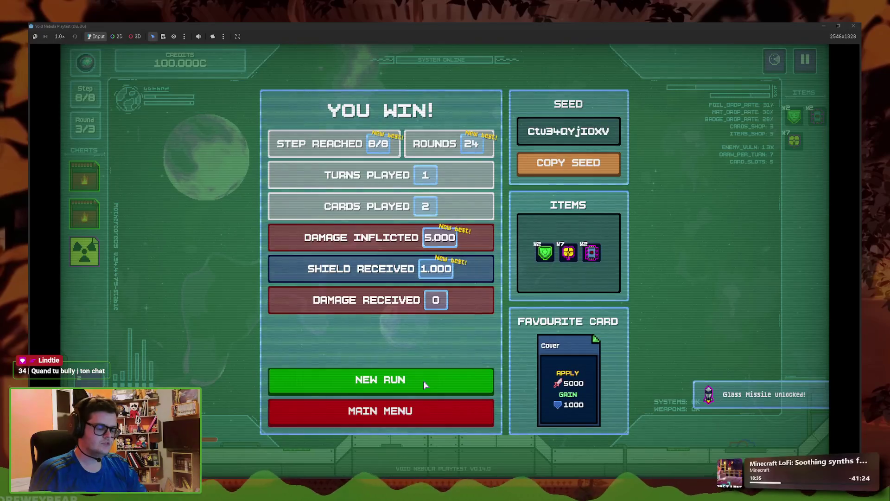
Leave the victory screen, dismiss the Again! and Curative Energy unlock popups, and open the new-run setup
left_click(433, 410)
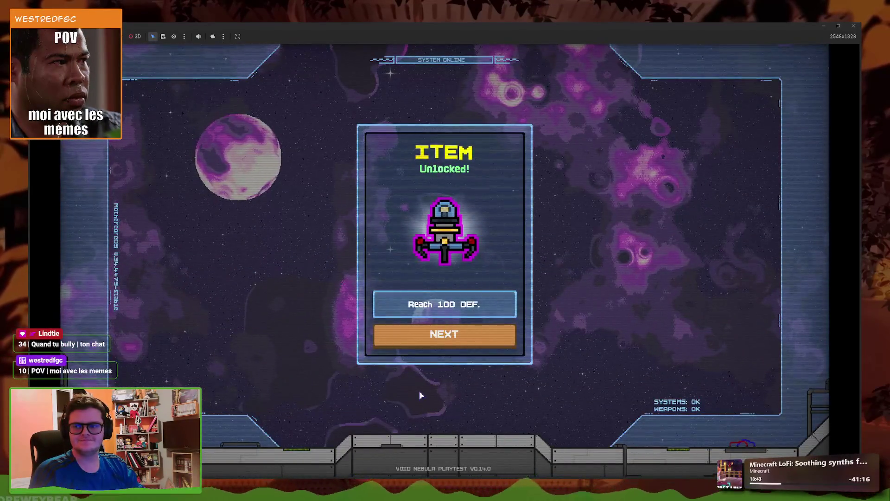
left_click(421, 341)
left_click(444, 335)
left_click(444, 339)
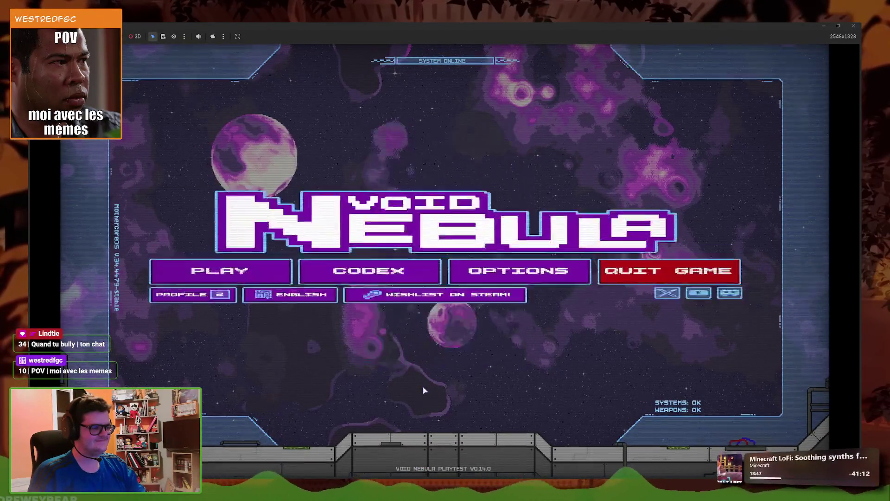
key("Return")
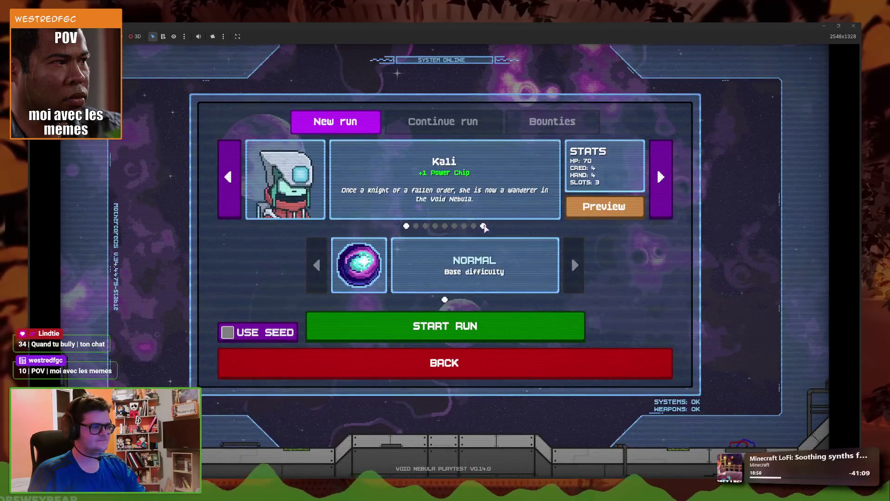
Start a Faceless run and wipe out the Viper enemy with the radioactive cheat
left_click(484, 226)
left_click(461, 335)
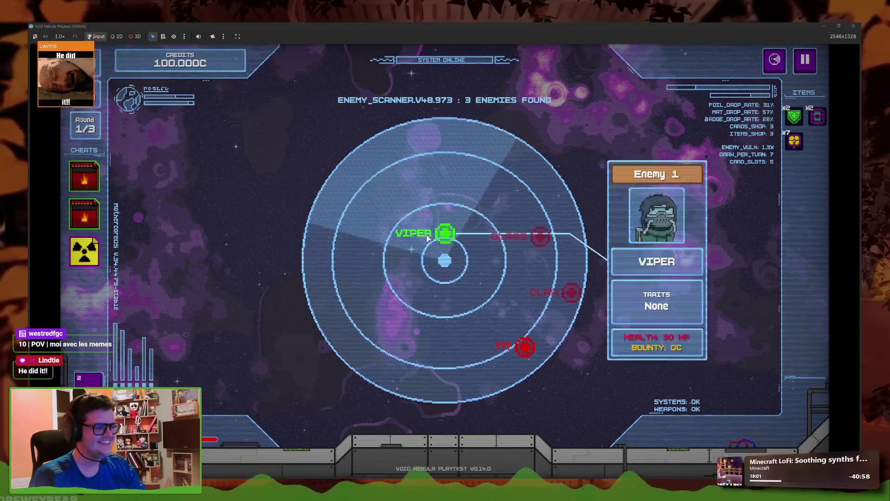
left_click(445, 233)
left_click(136, 245)
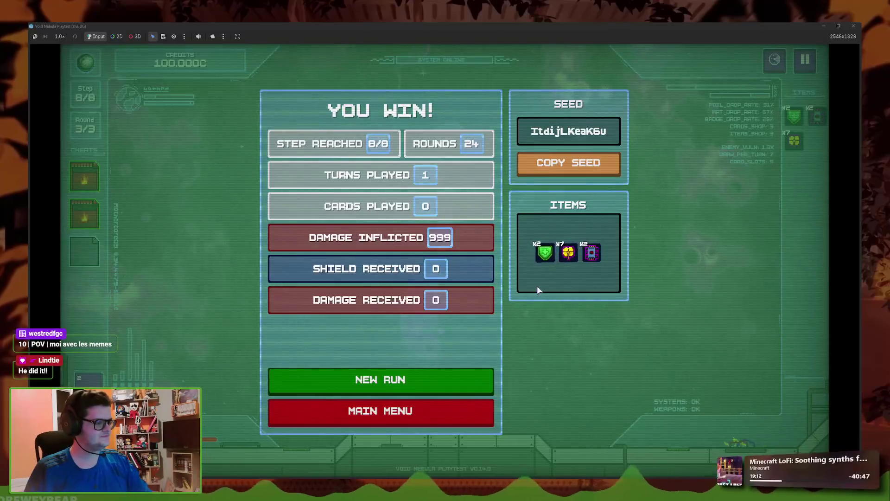
Return to the main menu, dismiss the Nanites and Instant Shot unlock popups, and stop the playtest
left_click(431, 412)
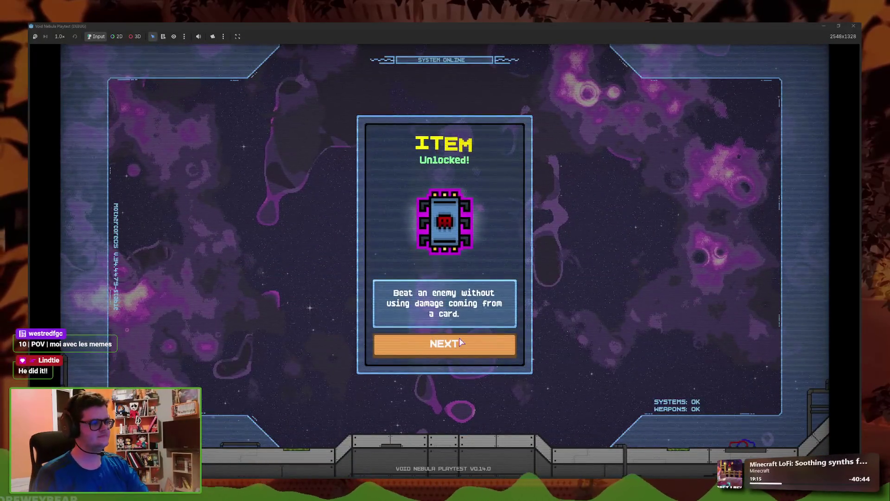
left_click(461, 343)
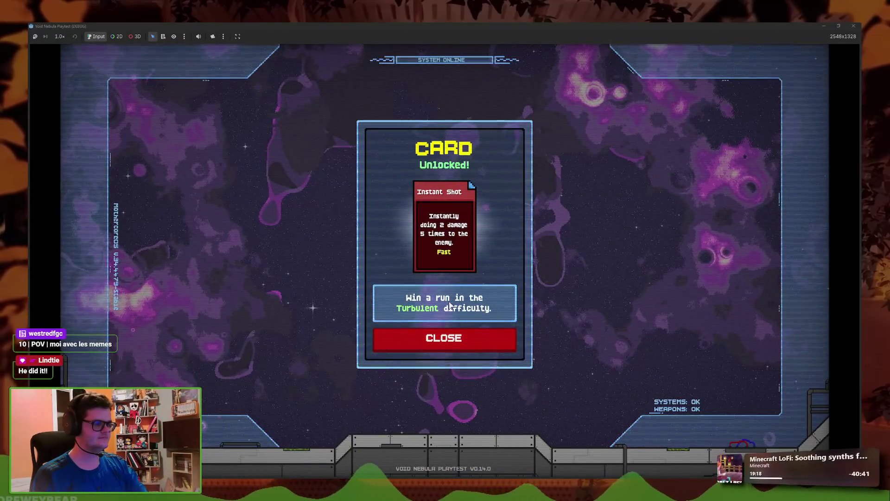
left_click(452, 338)
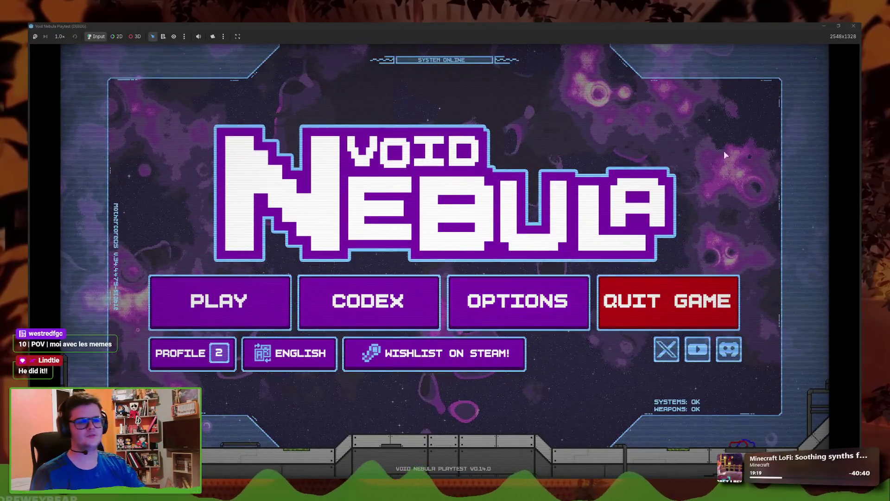
key("F8")
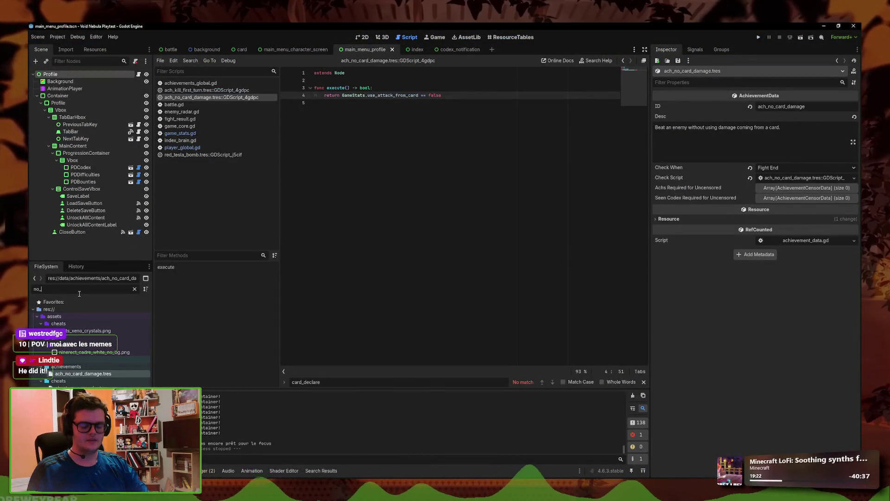
Change ach_hundred_def.tres's description to 'Reach [cc]100[/cc] DEF.', save, and return to the Achievements spreadsheet
type("100")
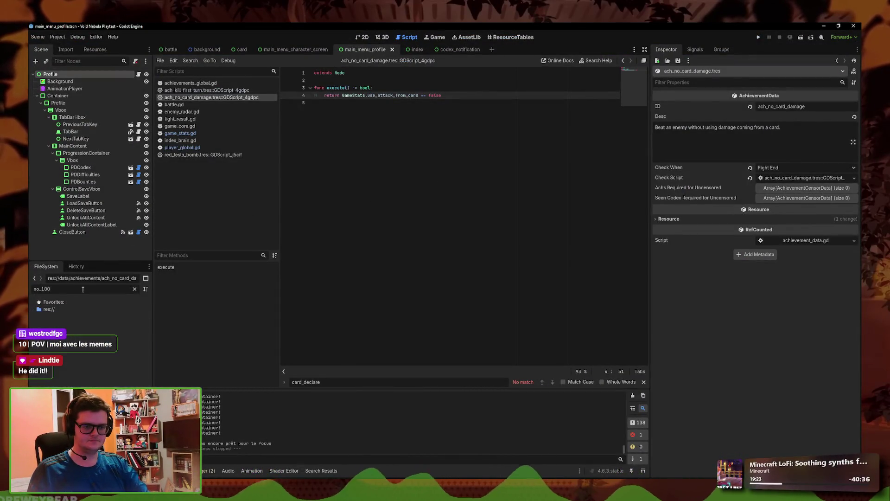
type("hundred")
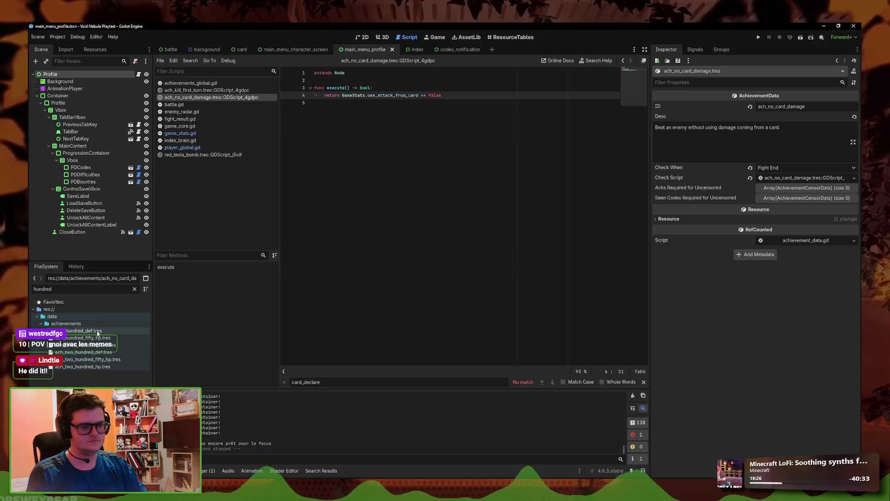
left_click(97, 331)
left_click(671, 128)
type("[cc]100")
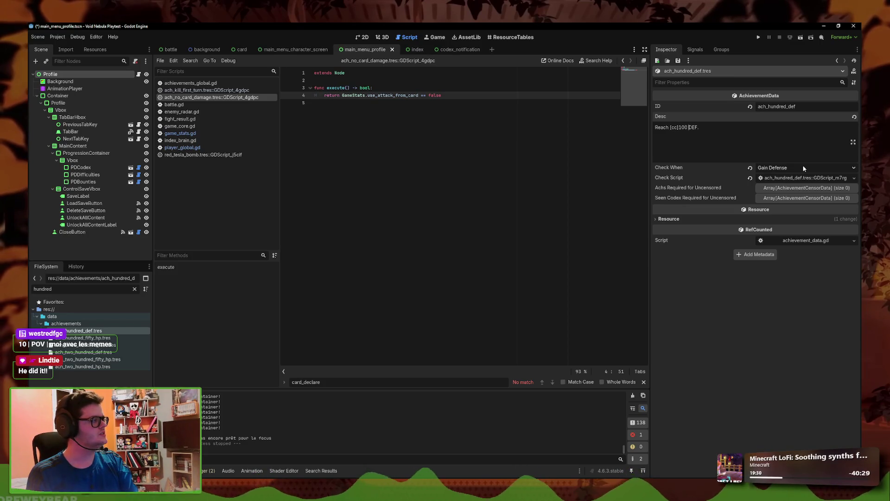
type("[/cc]")
key("ctrl+s")
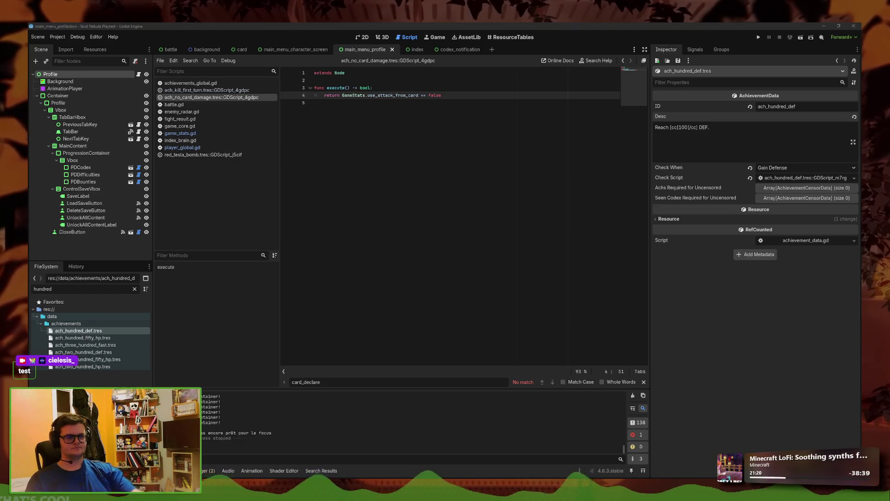
left_click(474, 94)
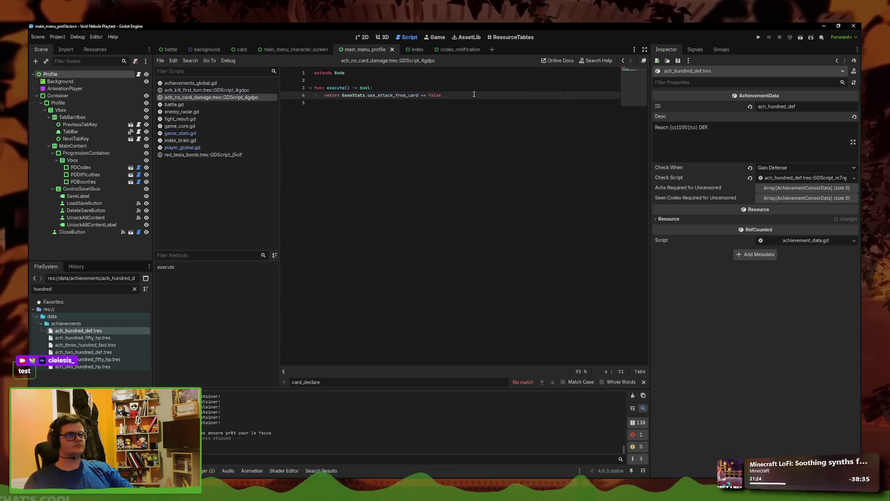
left_click(317, 457)
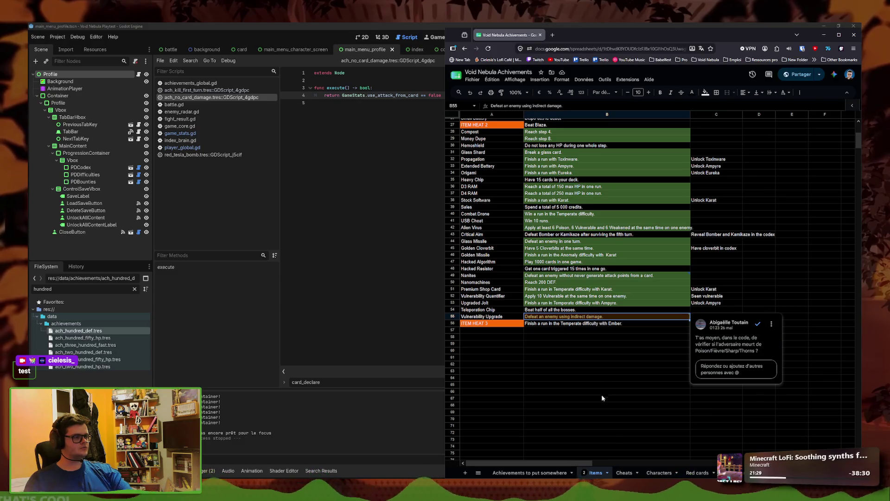
scroll(593, 366, "up", 2)
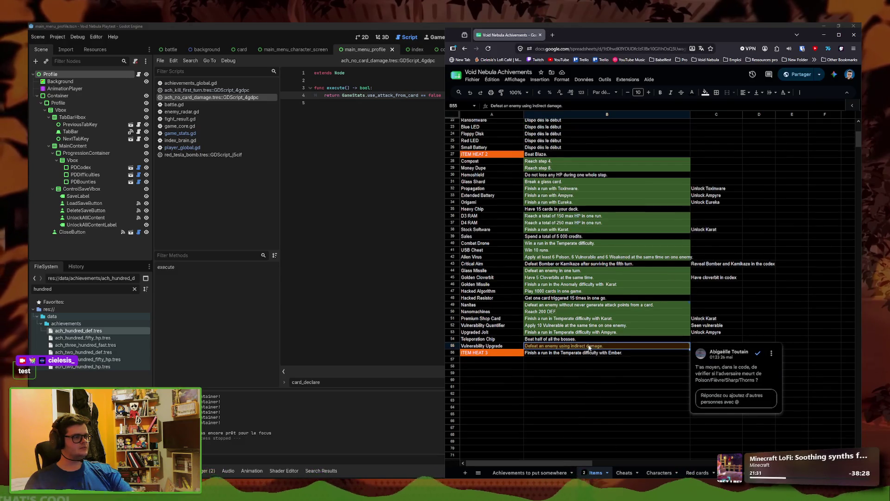
left_click(566, 175)
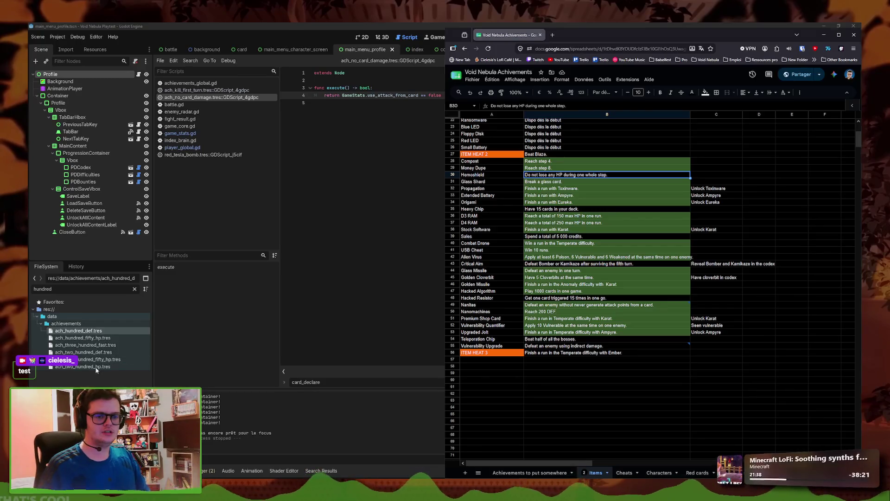
key("alt+Tab")
type("no_card")
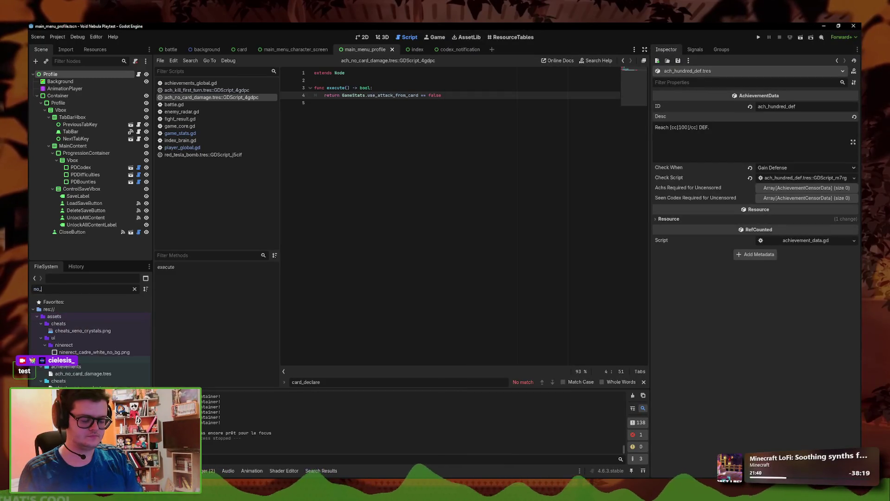
Duplicate ach_no_card_damage.tres as ach_no_step_damage.tres
right_click(76, 332)
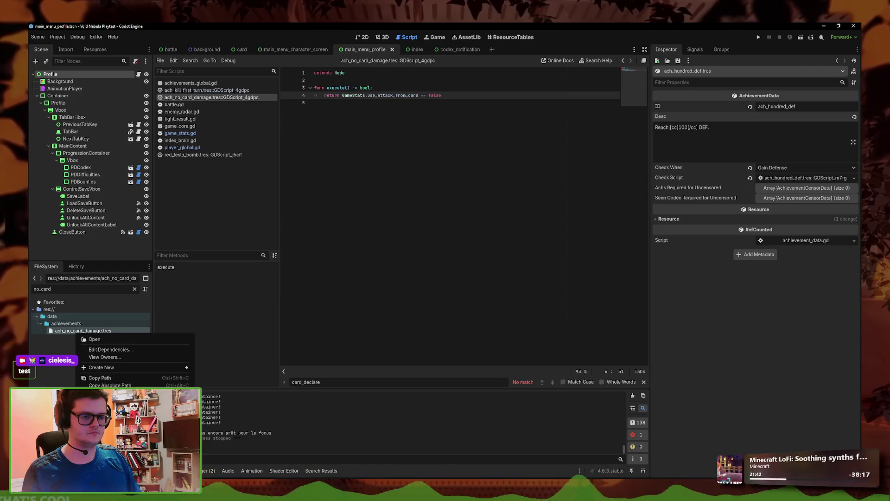
left_click(96, 369)
left_click_drag(421, 250, 384, 250)
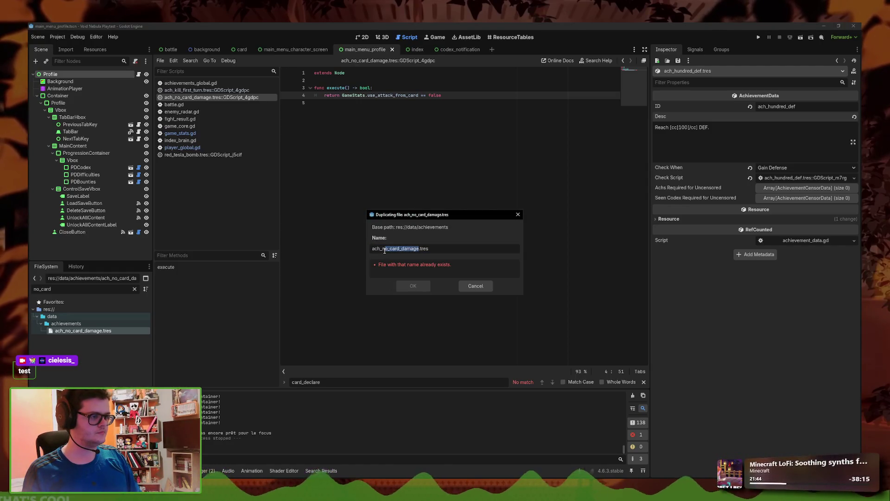
key("BackSpace")
type("_step_damage")
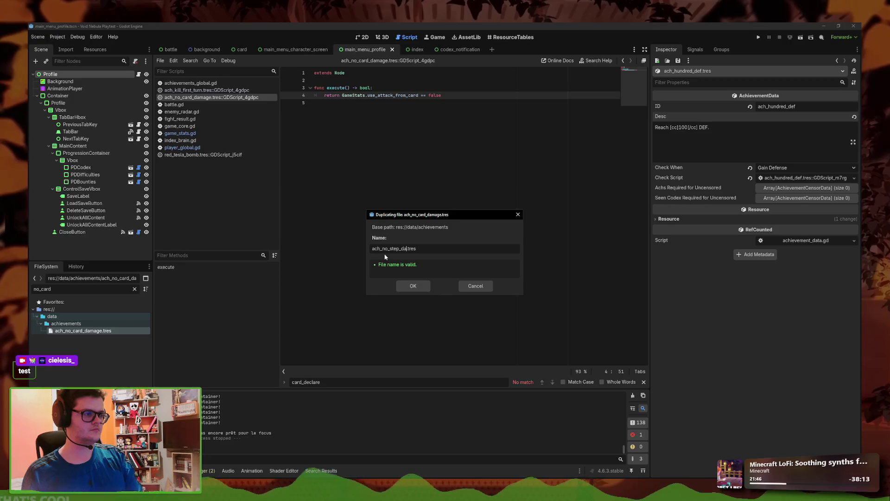
key("Return")
Change the new achievement's ID to step_damage and its description to 'Complete a step without losing a single HP'
double_click(78, 288)
type("no_step")
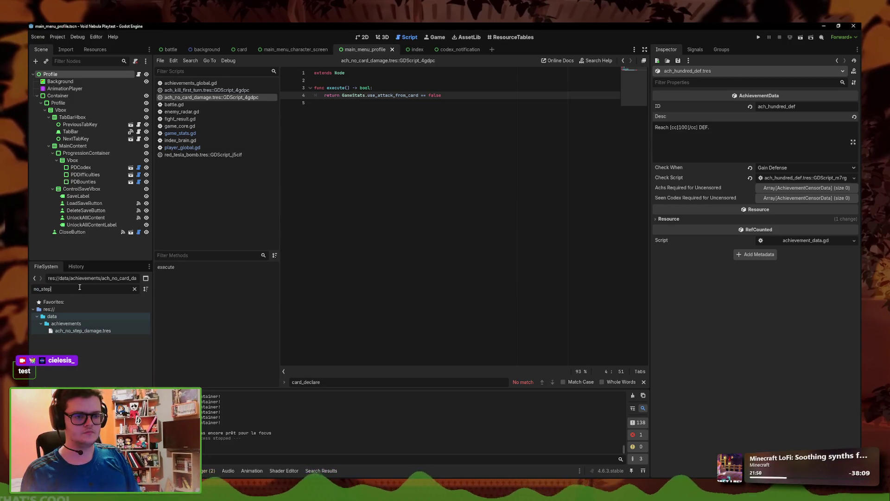
left_click(83, 331)
left_click(788, 106)
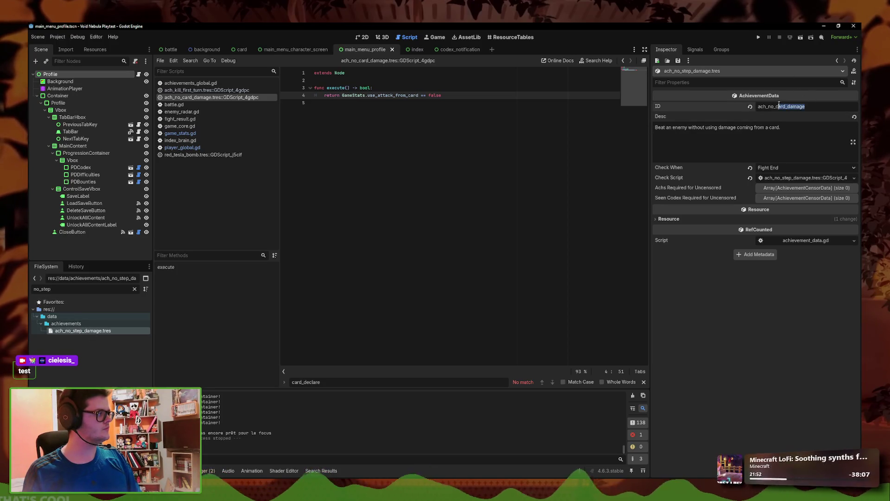
key("BackSpace")
key("BackSpace")
key("BackSpace")
type("step_damage")
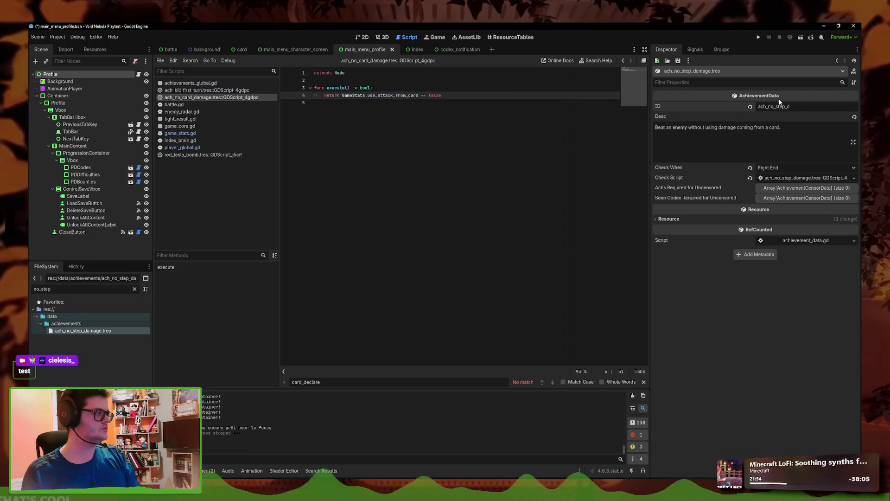
triple_click(786, 145)
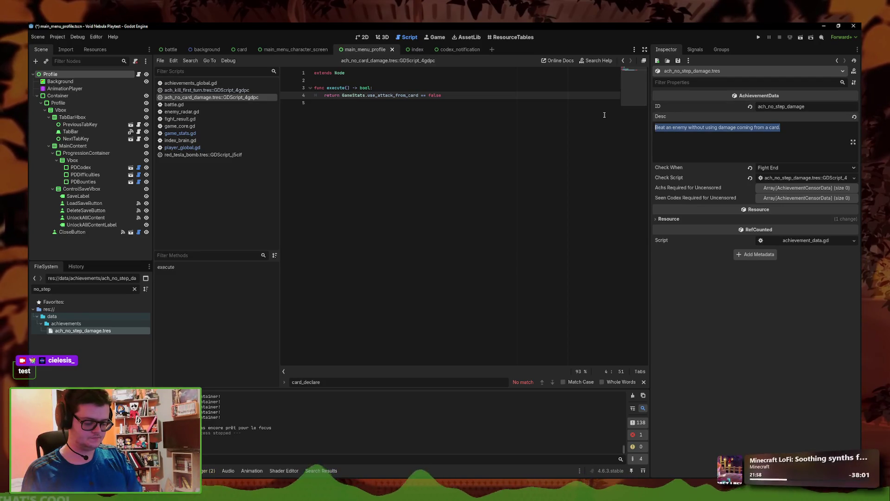
type("D")
key("BackSpace")
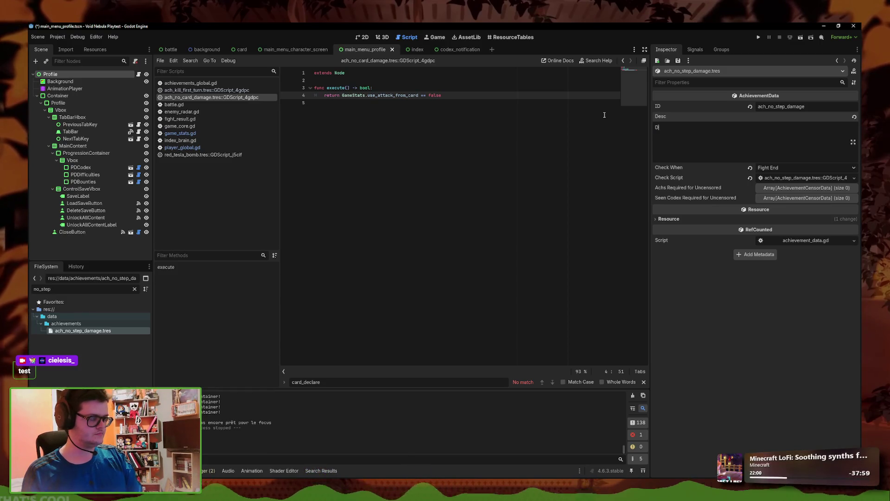
type("Complete")
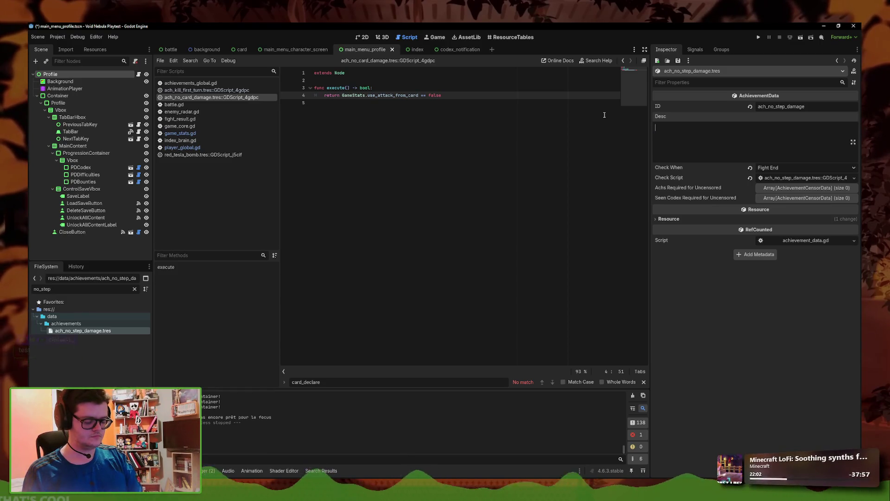
type(" a ")
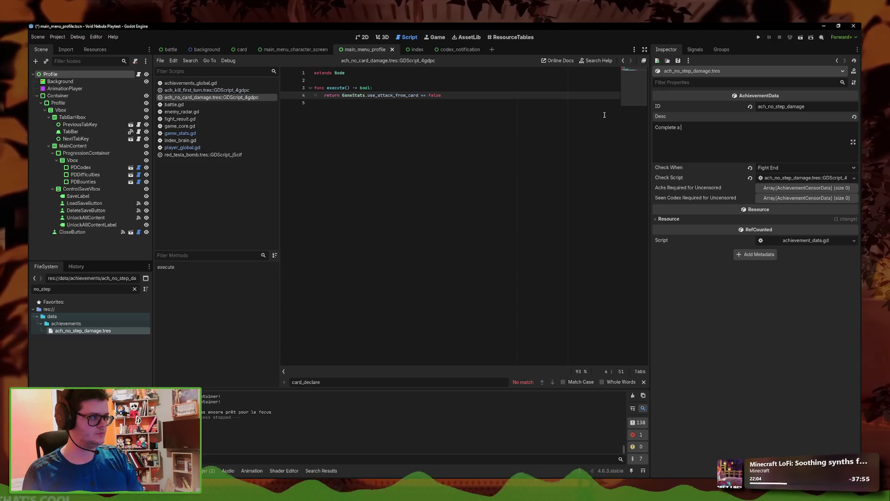
type("step without")
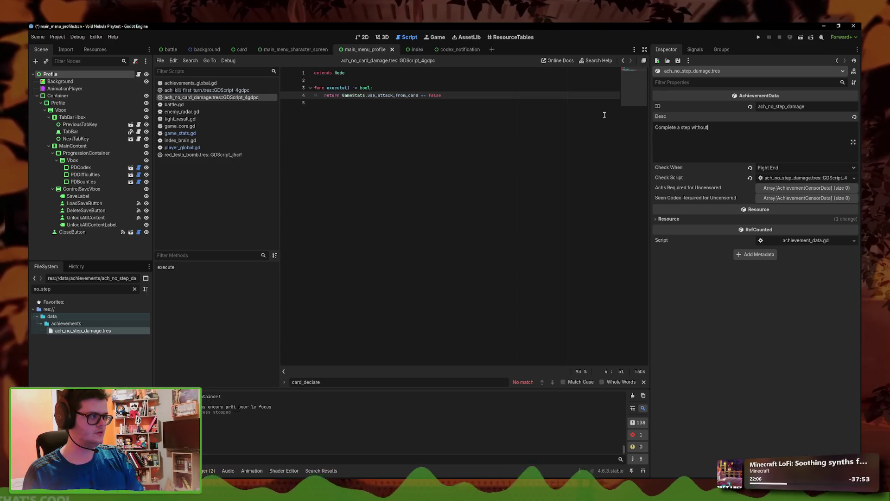
type(" losing a single HP.")
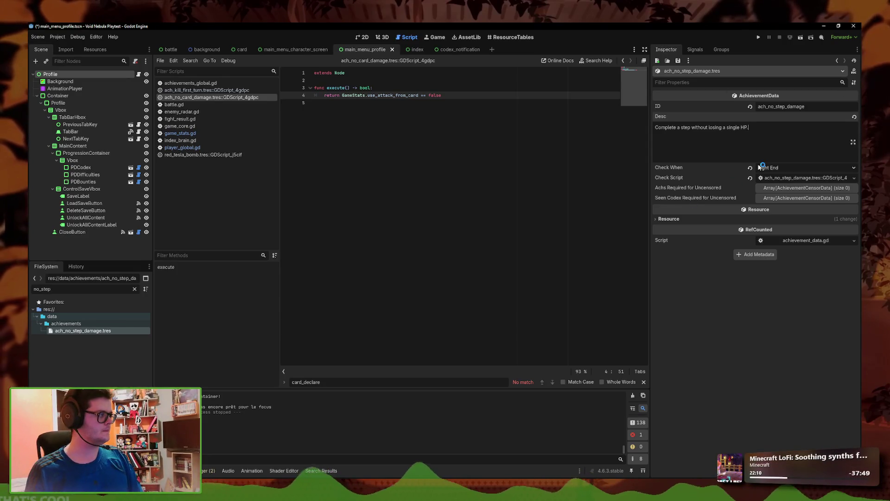
Make the check script return took_damage_this_step == false and save it
left_click(784, 178)
left_click(398, 88)
left_click(368, 95)
key("shift+End")
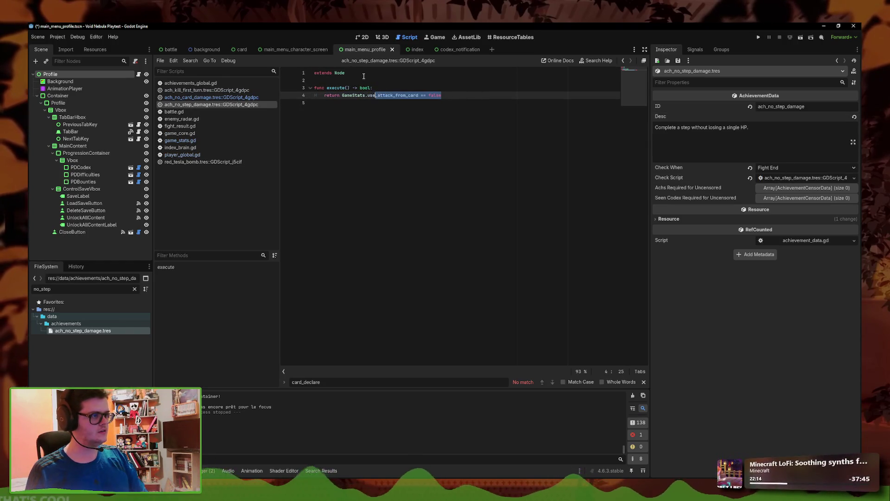
key("BackSpace")
type("step")
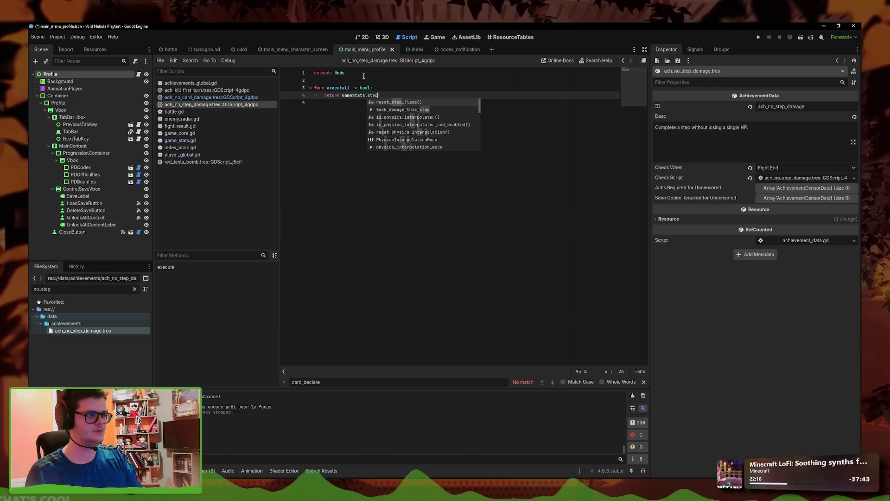
key("Return")
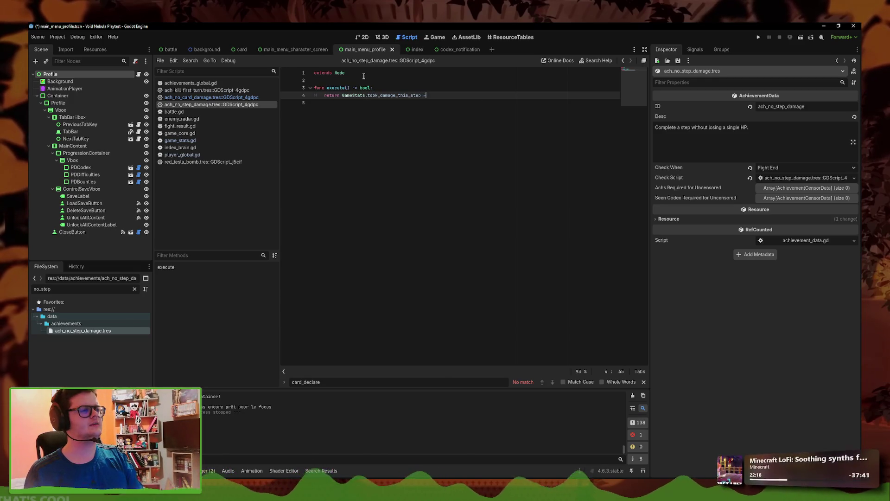
type("lse")
key("ctrl+s")
Look over the saved check script's lines 4–5, then switch back to the achievements spreadsheet
right_click(262, 105)
left_click(273, 112)
left_click(306, 106)
left_click(448, 95)
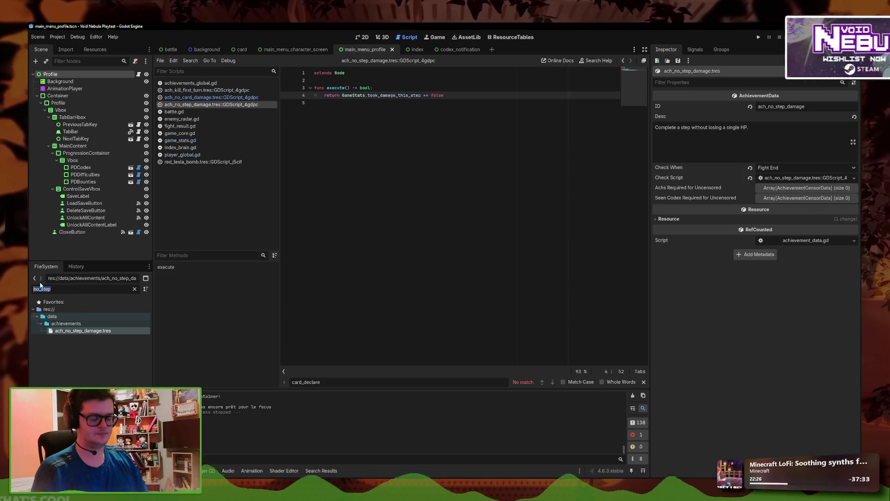
key("alt+Tab")
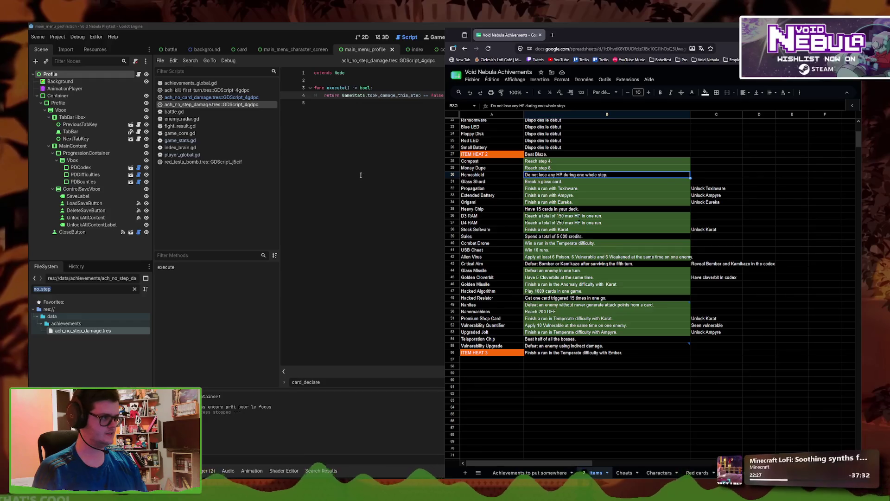
Set item_hemoshield.tres's Achievement Lock to ach_no_step_damage.tres via Quick Load
key("alt+Tab")
type("hemos")
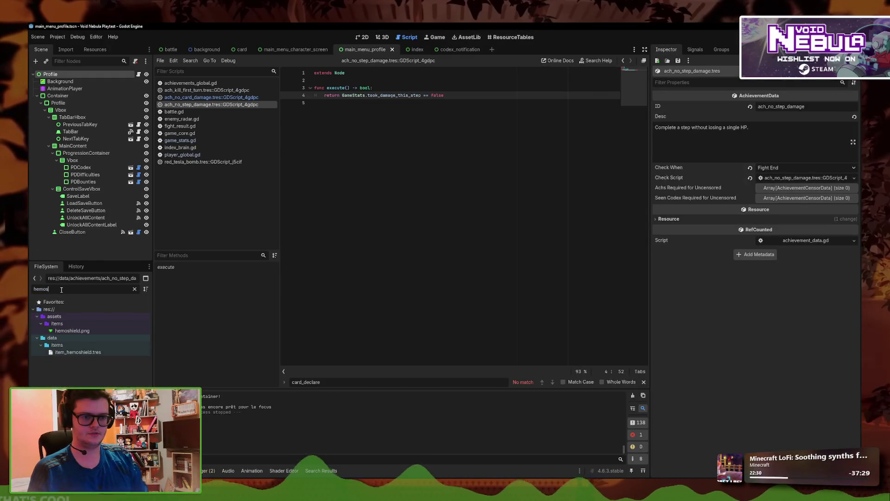
left_click(91, 353)
left_click(854, 351)
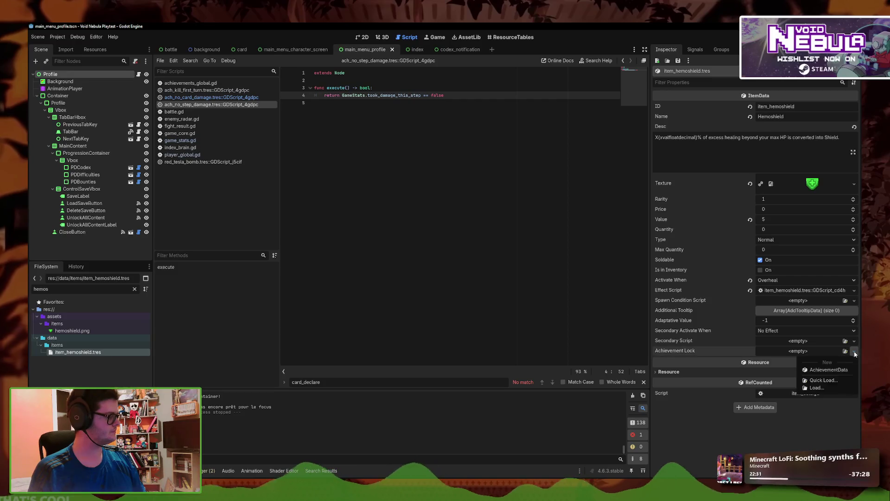
left_click(831, 381)
type("no_step")
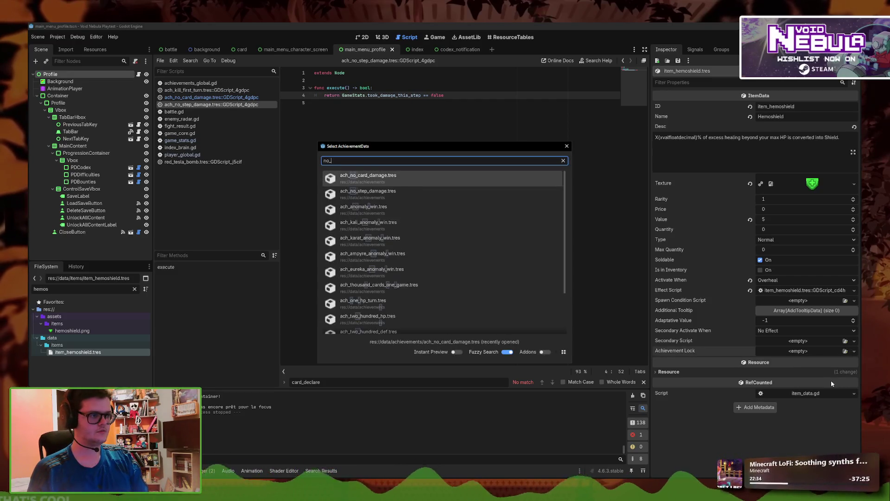
key("Return")
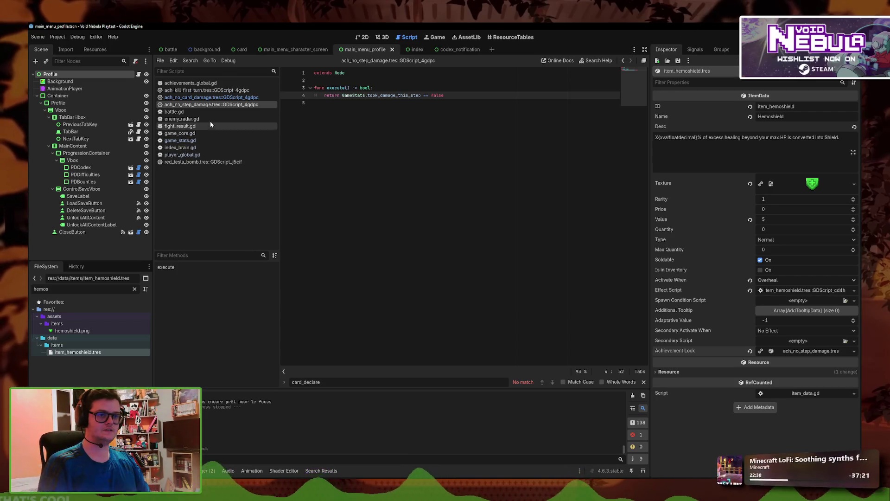
Comment out the floor-override lines 264–265 in game_core.gd and launch the game with F5
left_click(195, 140)
left_click(197, 134)
left_click(199, 140)
left_click(200, 135)
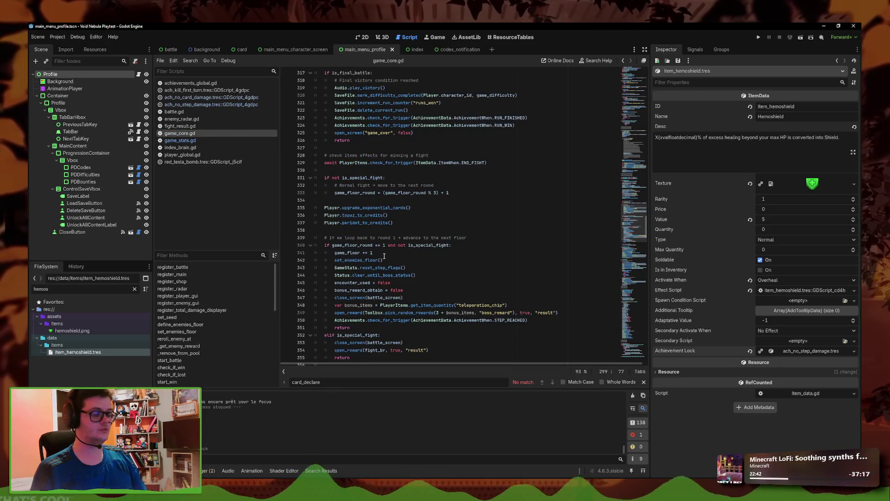
key("alt+Left")
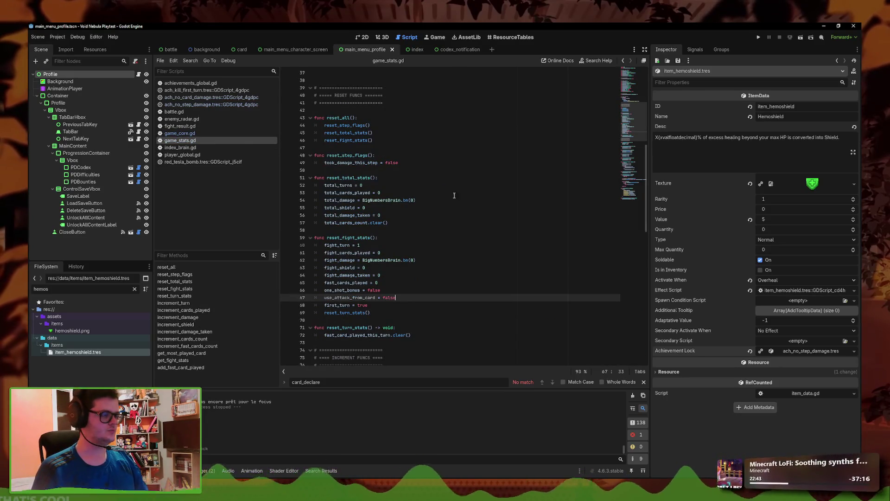
left_click(180, 134)
left_click(630, 156)
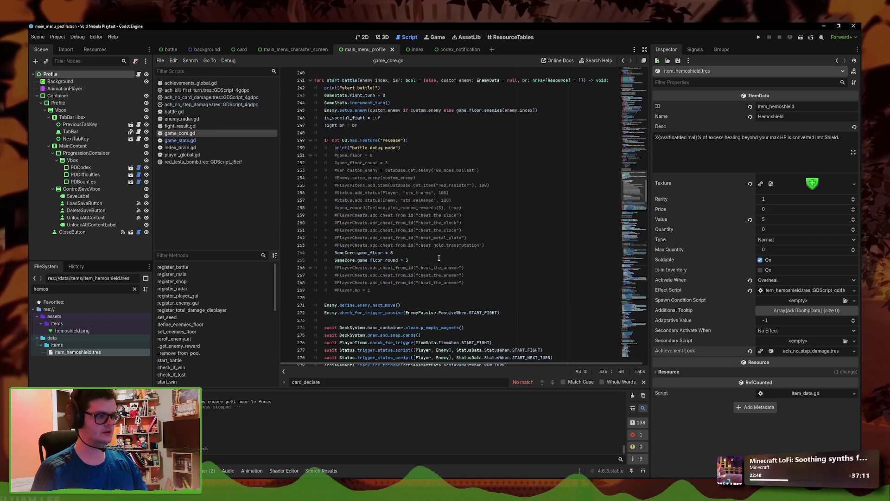
left_click_drag(419, 260, 422, 252)
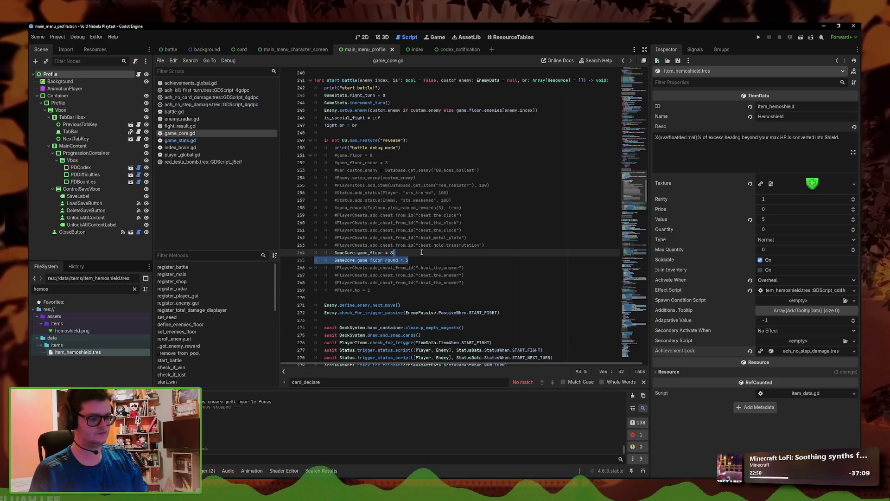
key("ctrl+k")
key("F5")
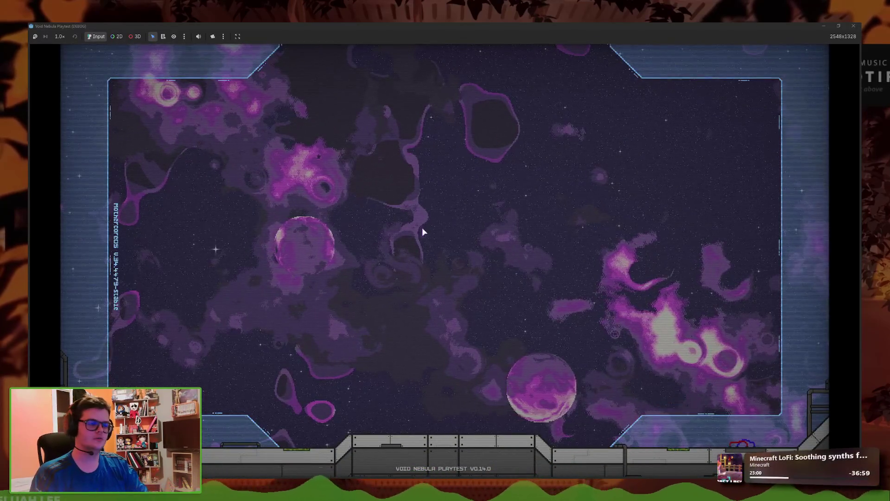
Play the test battle against Alloy, then stop the running game with F8
left_click(287, 284)
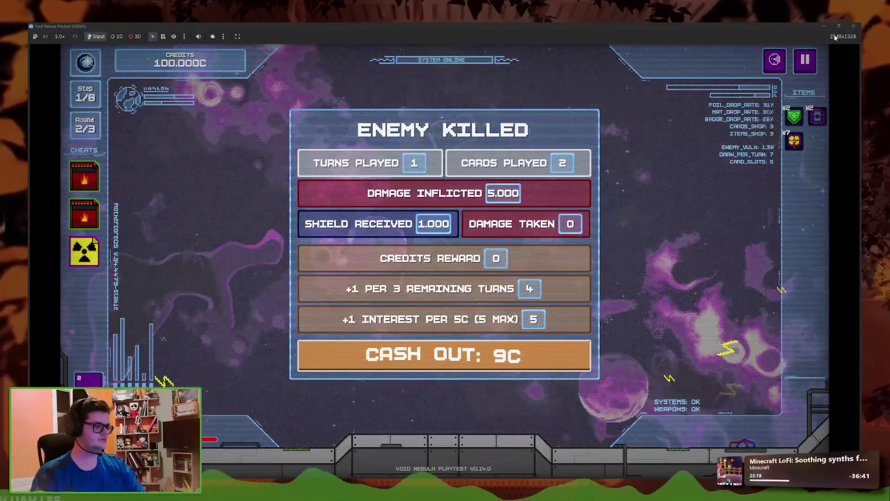
key("F8")
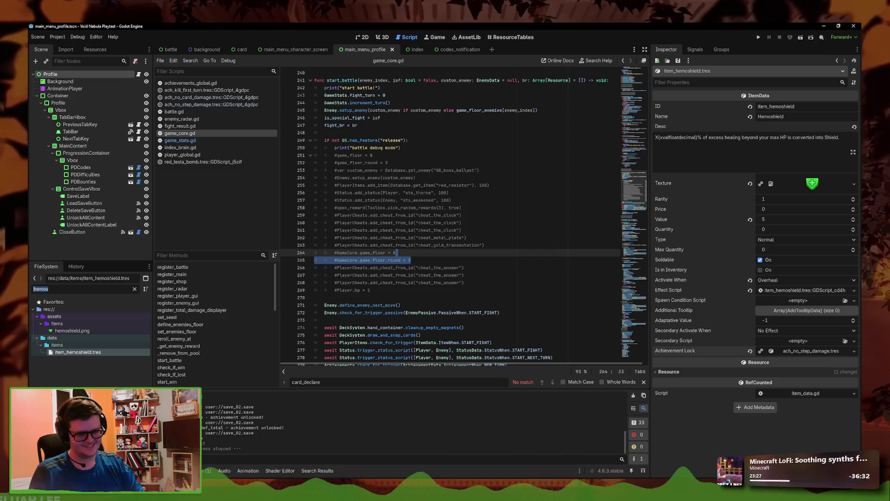
Set ach_no_step_damage.tres's Check When to Step Reached and save
type("ach_")
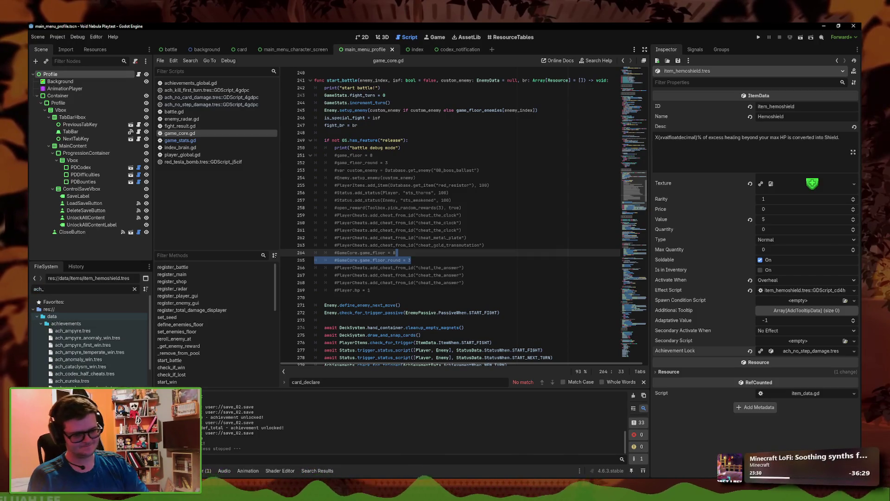
scroll(88, 338, "down", 4)
type("no_")
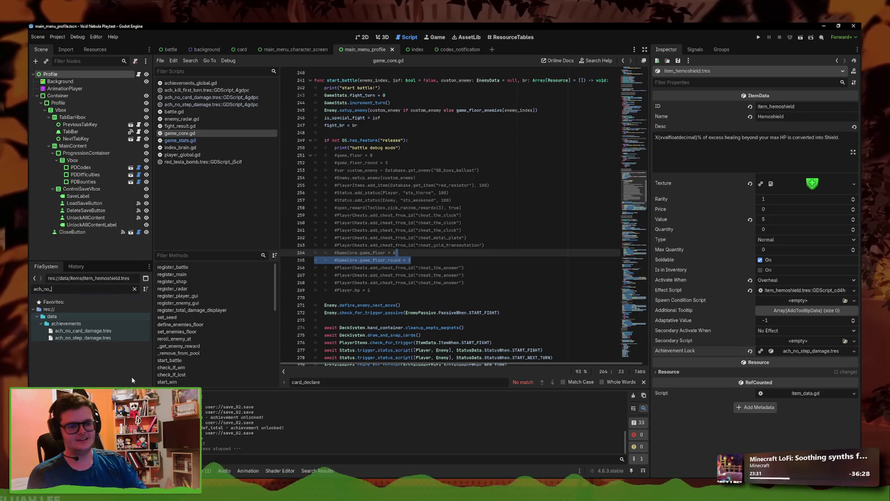
left_click(106, 331)
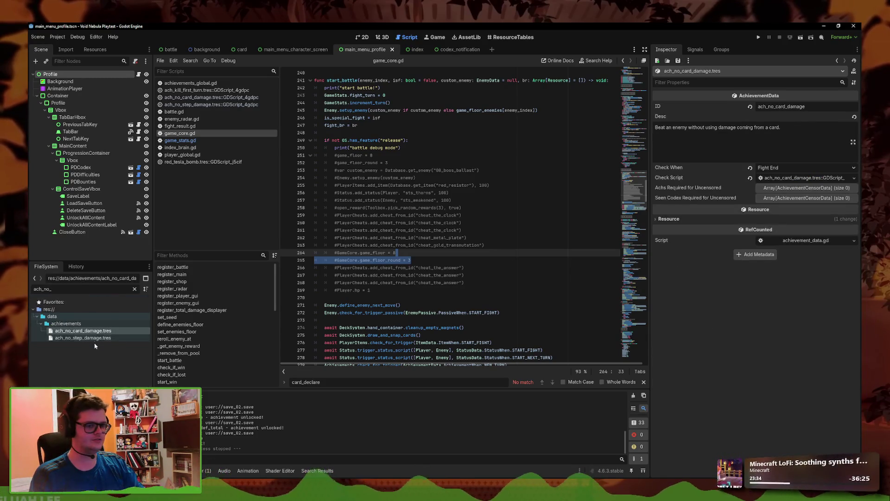
left_click(96, 339)
left_click(796, 167)
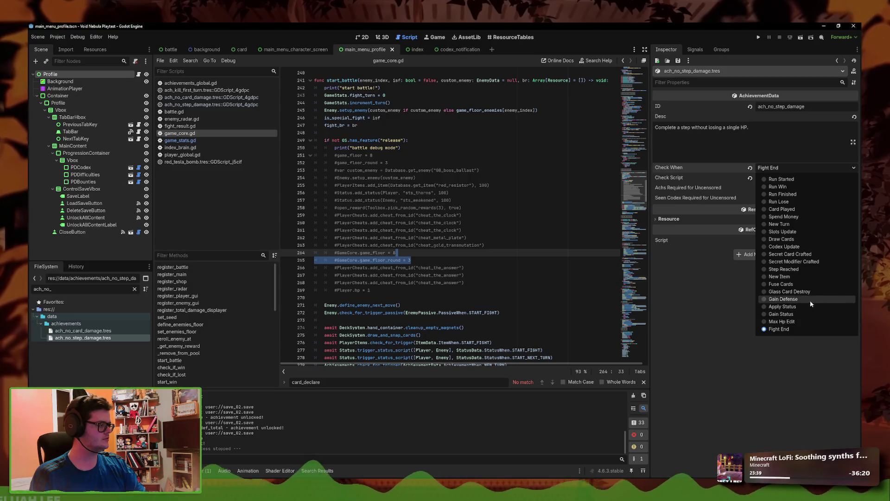
left_click(784, 269)
key("ctrl+s")
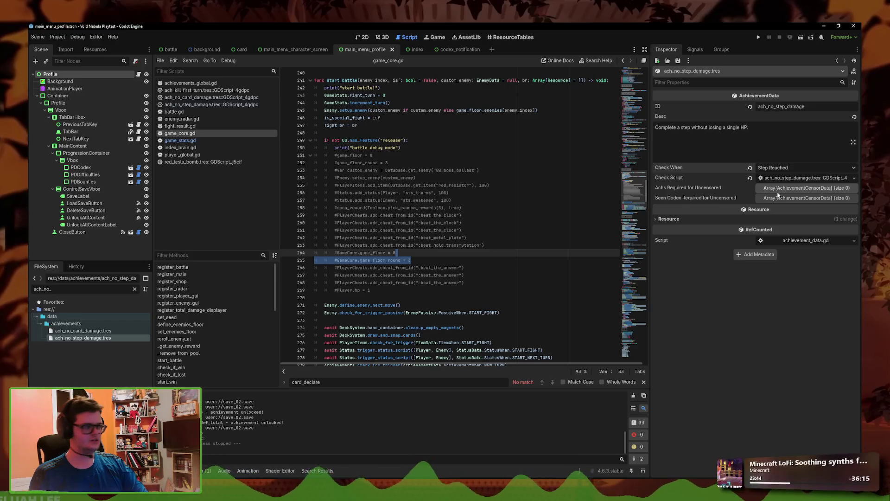
Open and dismiss the Replace in Files dialog, then relaunch the game for another playtest
left_click(190, 61)
left_click(210, 112)
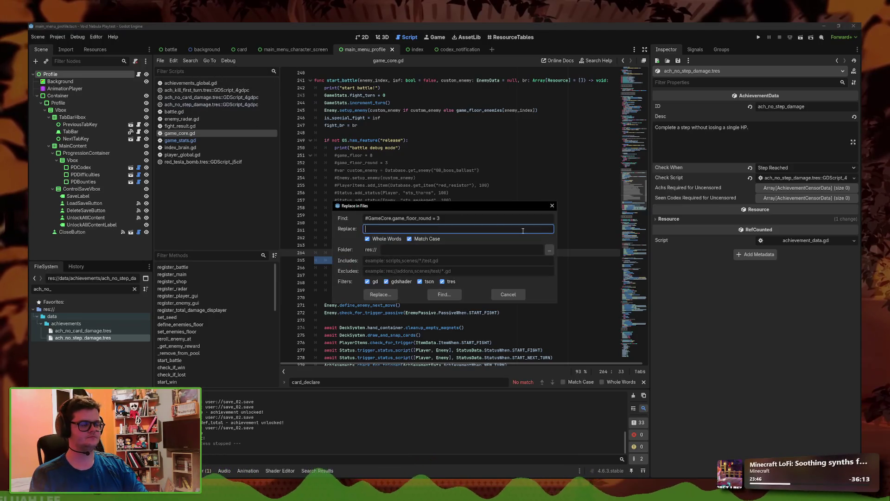
left_click(552, 206)
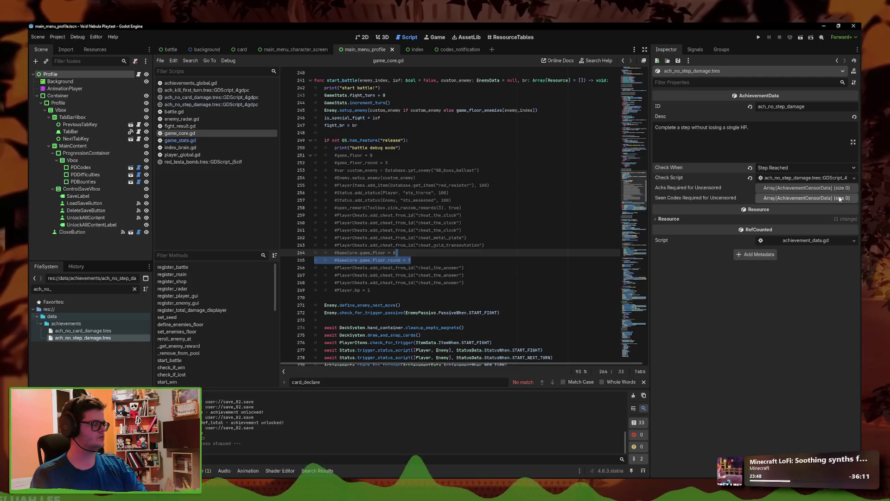
left_click(761, 36)
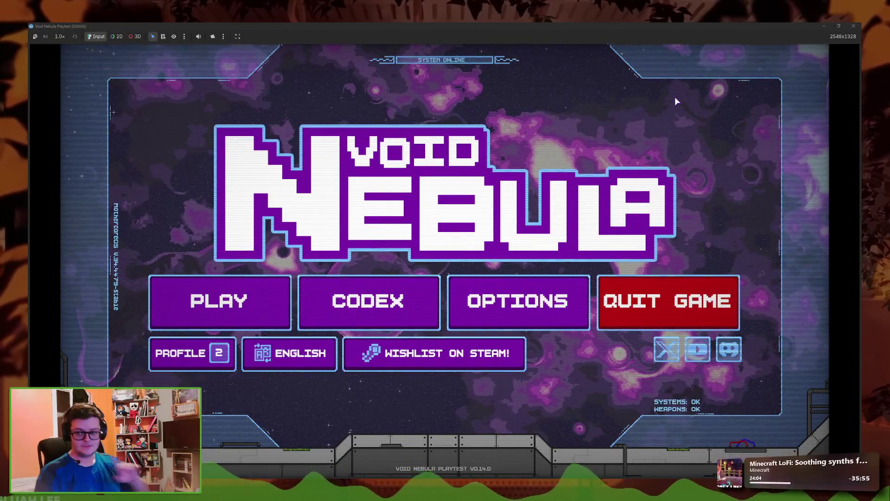
Delete the currently loaded save from the save-slot profile options
left_click(218, 301)
left_click(399, 354)
left_click(190, 353)
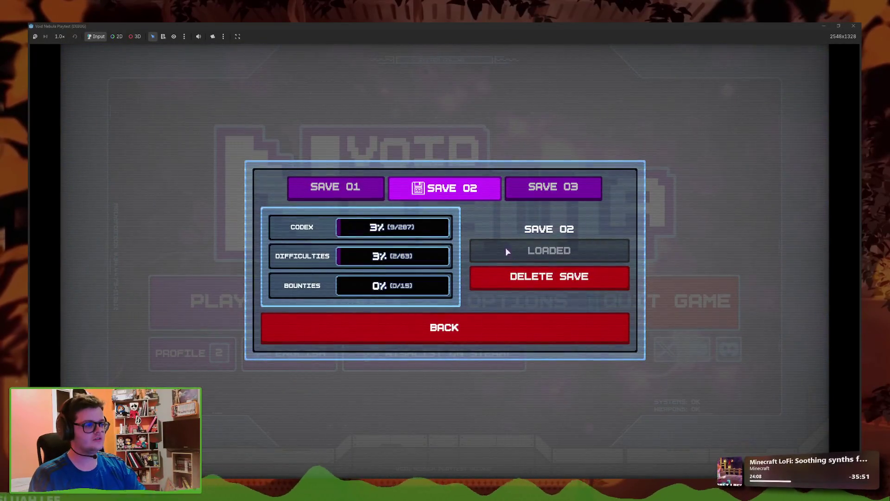
left_click(525, 284)
left_click(524, 284)
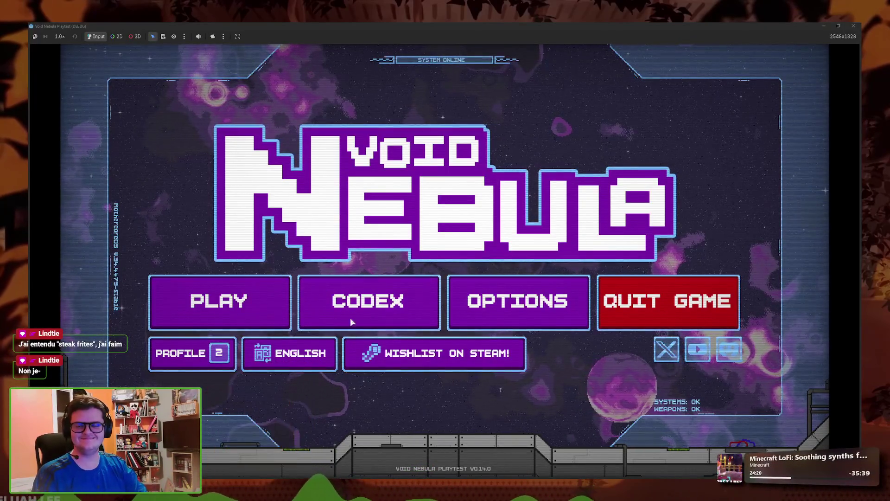
Start a new run with the Faceless test character
left_click(234, 306)
left_click(477, 365)
left_click(214, 302)
left_click(227, 176)
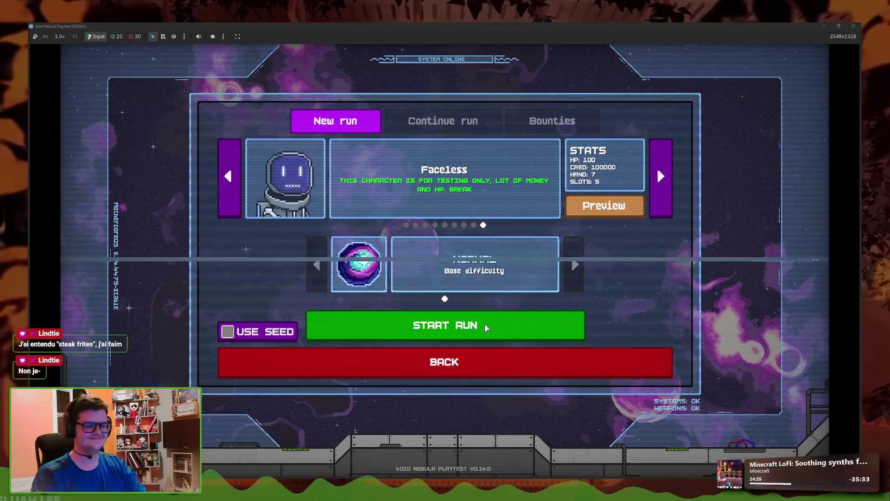
left_click(485, 324)
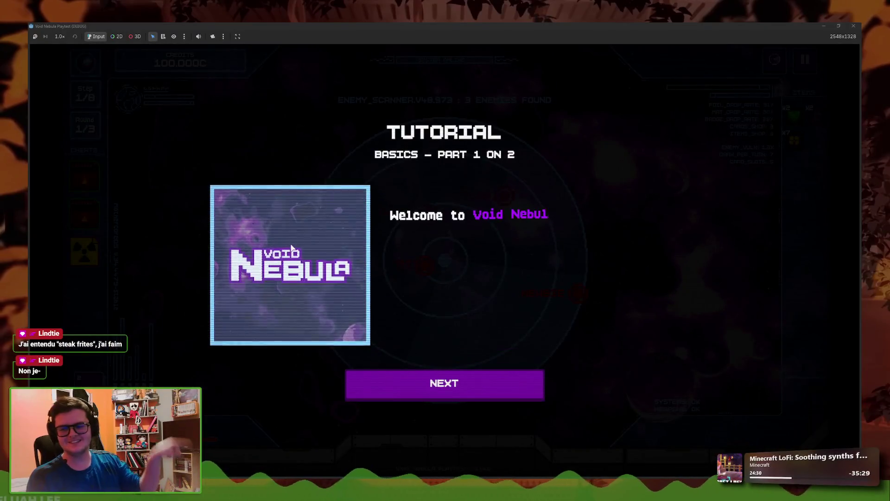
Get through the basics and fight tutorials, then place the Cover card in the first slot
left_click(494, 384)
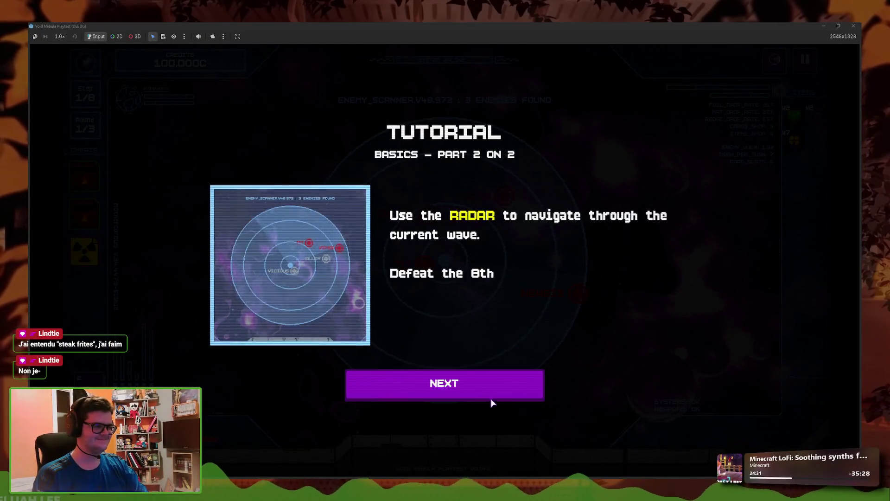
left_click(491, 399)
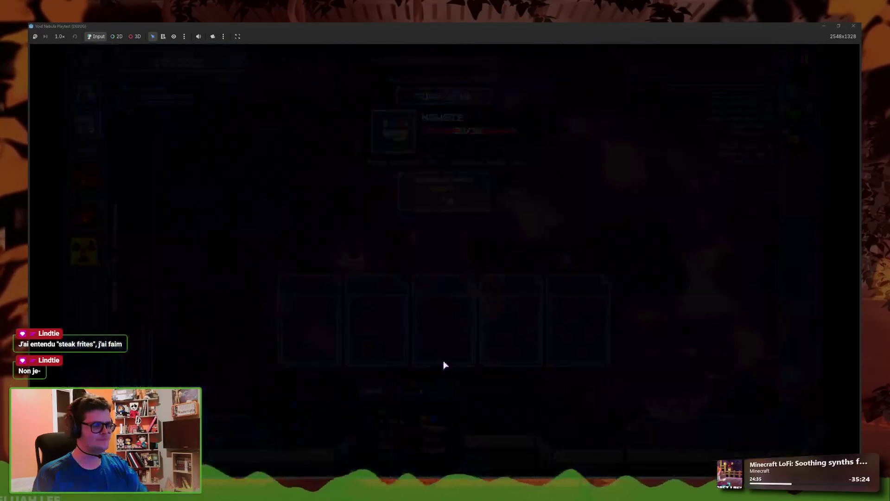
left_click(456, 391)
left_click(462, 392)
left_click(462, 393)
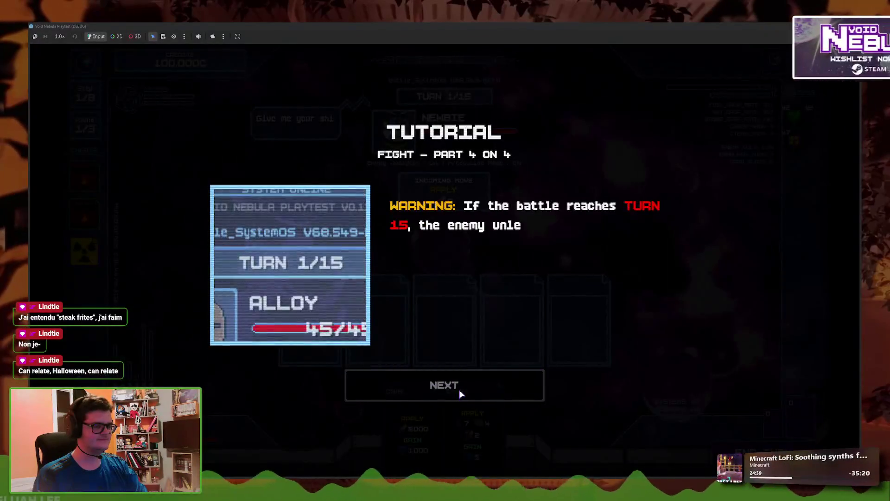
left_click(459, 391)
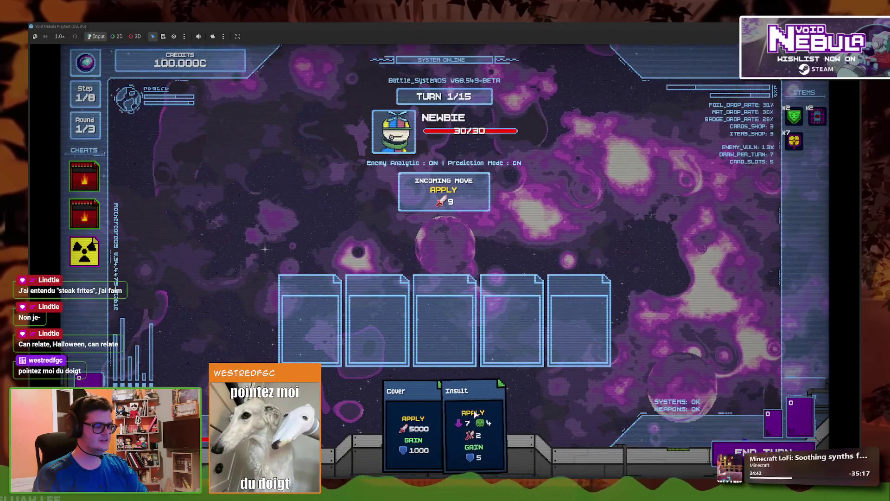
left_click(412, 418)
left_click_drag(472, 417, 728, 412)
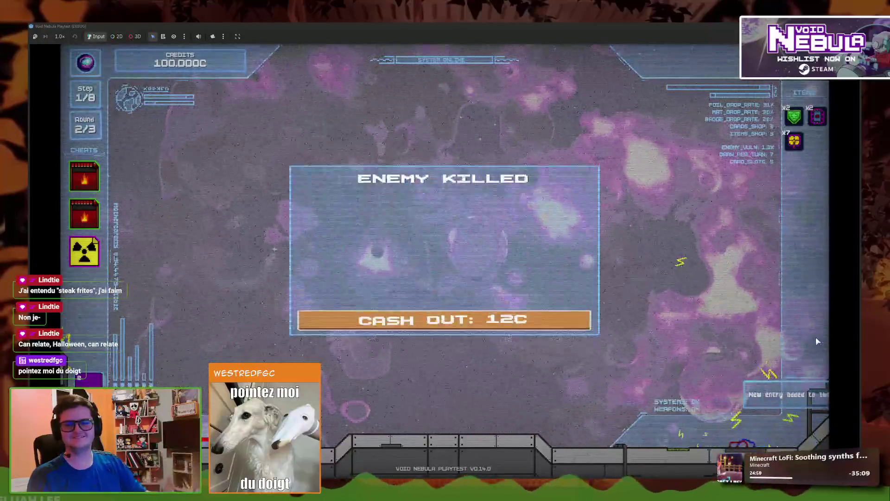
Collect the cash-out reward, finish the shop tutorial, and start the next round
left_click(492, 348)
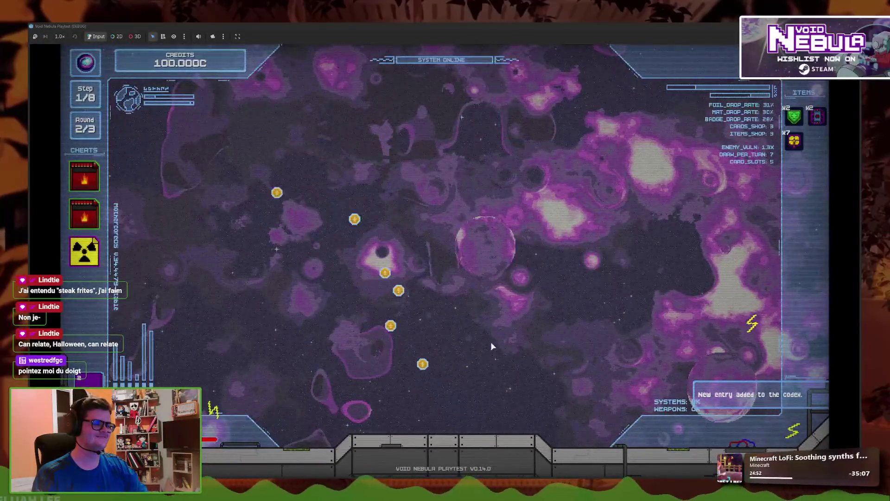
left_click(480, 390)
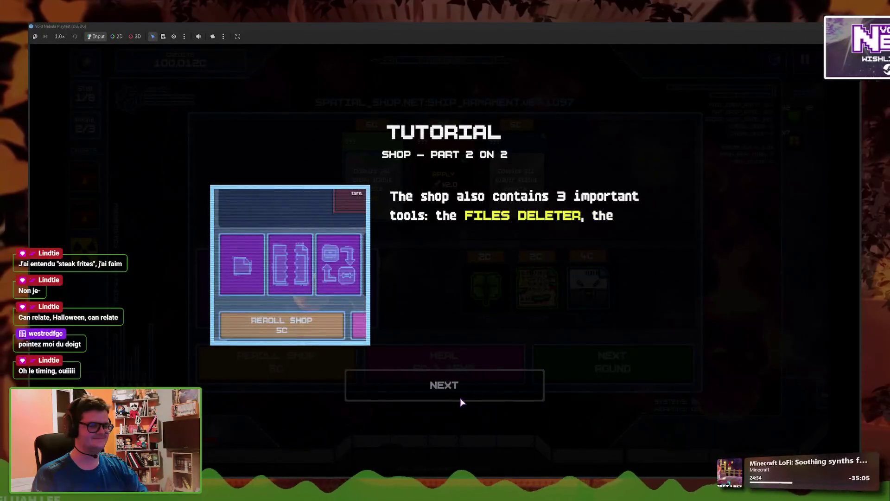
left_click(459, 395)
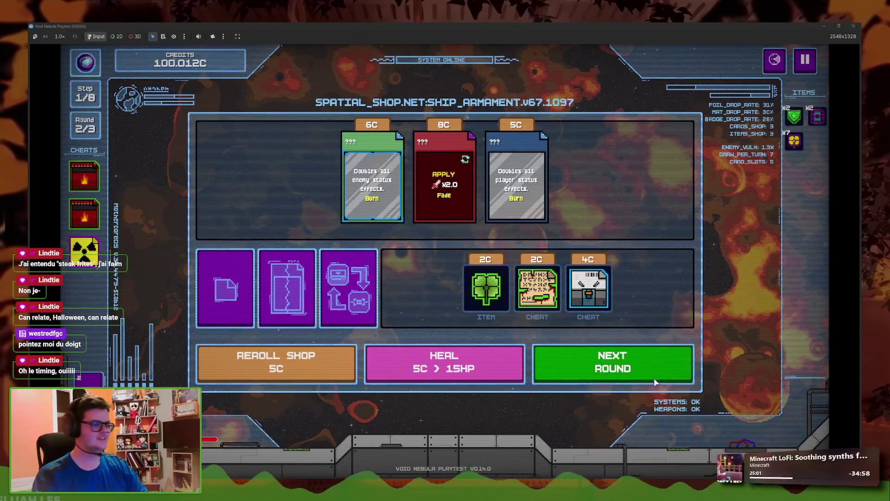
left_click(612, 362)
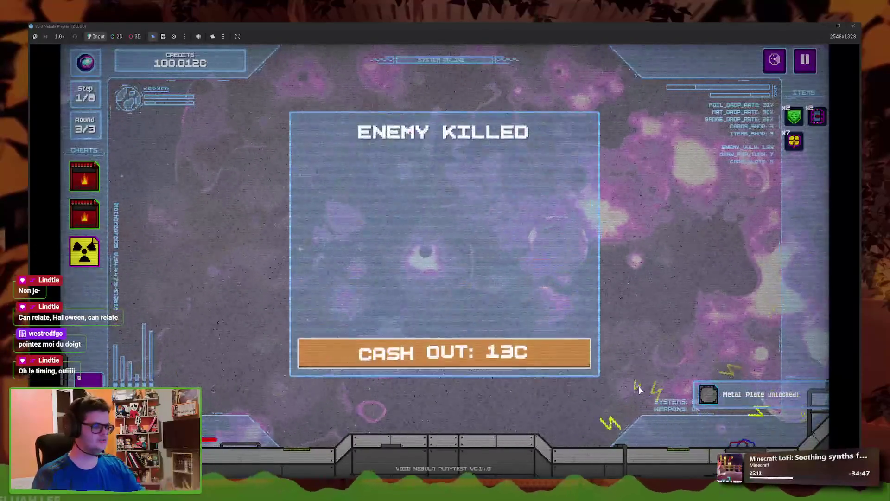
Beat CLAW over two END TURNs, claim the ITEM reward, and close the game window
left_click(422, 356)
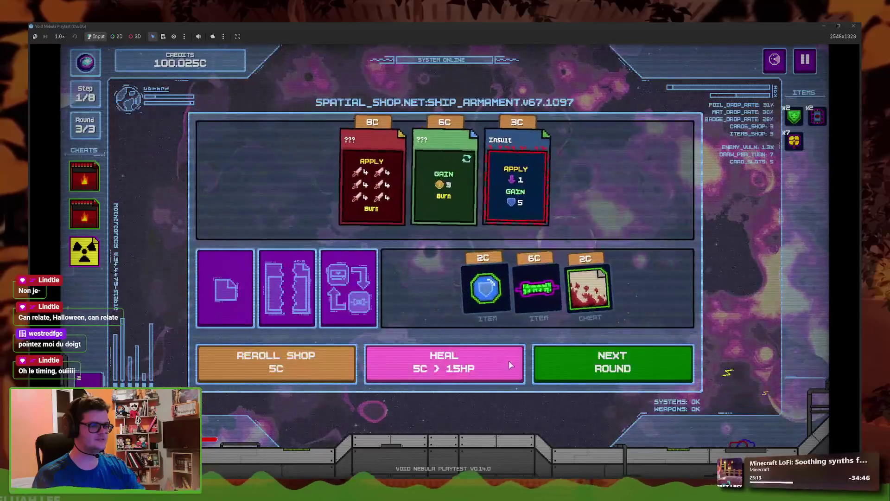
left_click(579, 373)
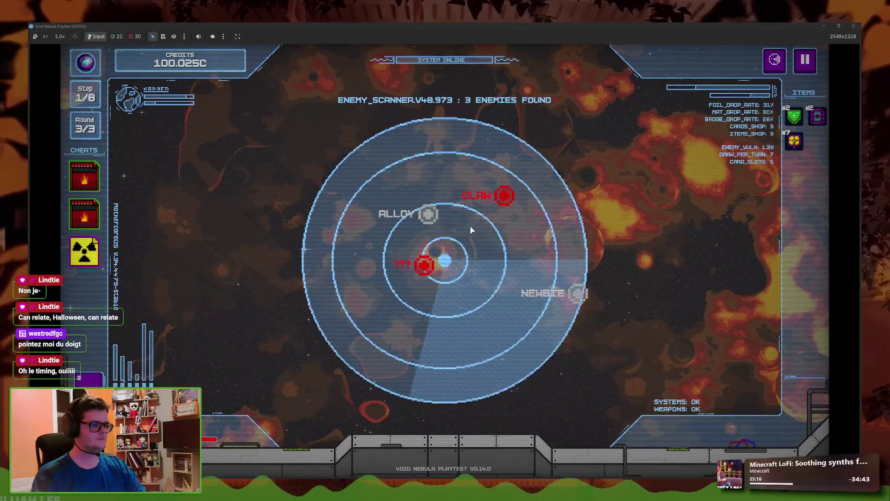
left_click(747, 438)
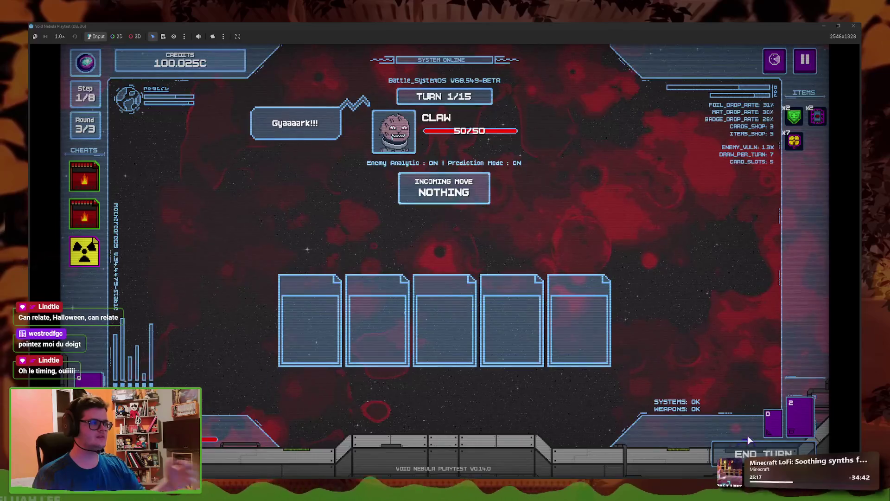
left_click(750, 440)
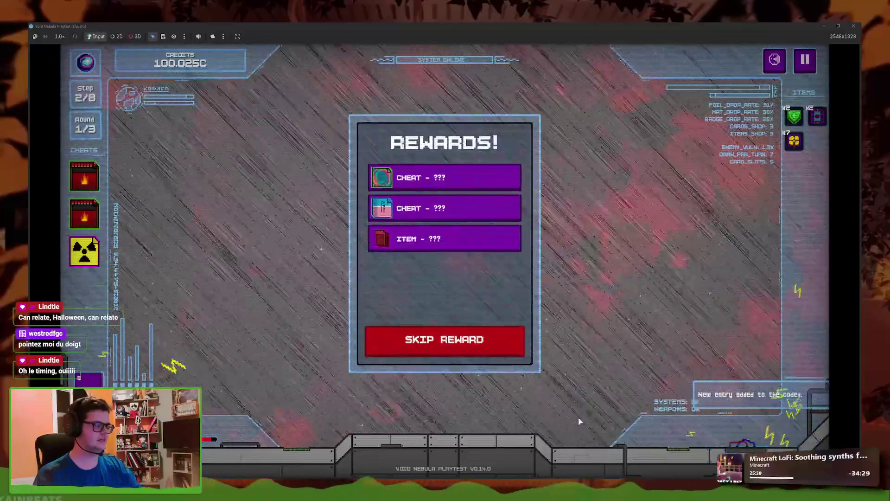
left_click(483, 241)
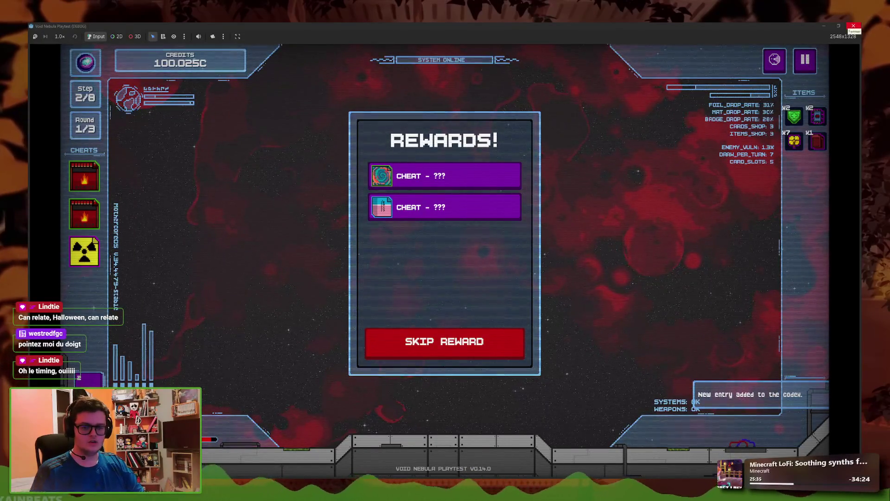
left_click(853, 26)
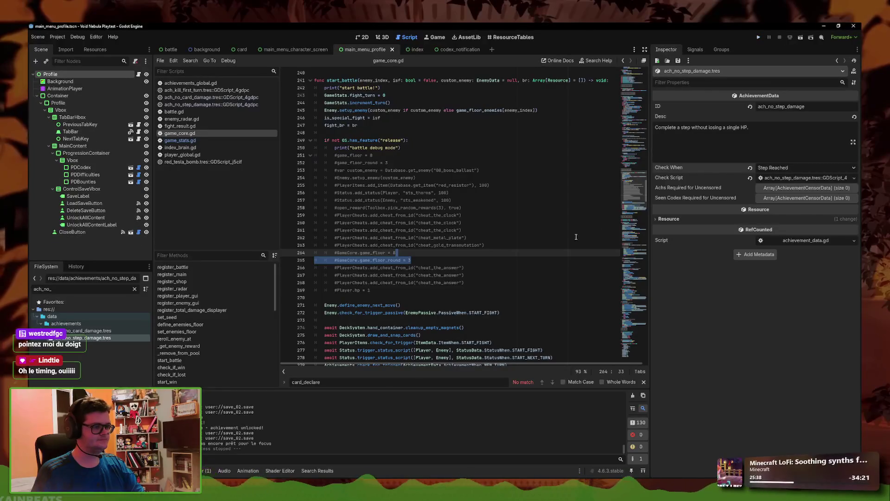
Find every use of took_damage_this_step across the project and open the player_global.gd match
left_click(194, 141)
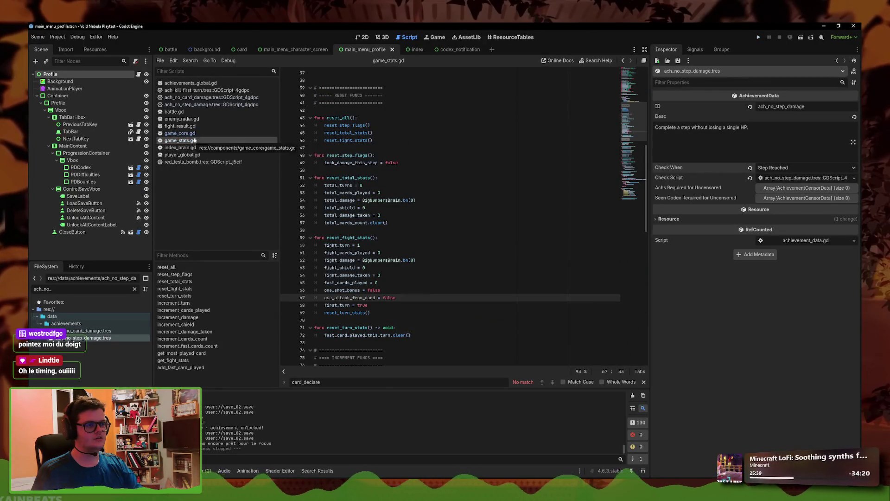
left_click(216, 105)
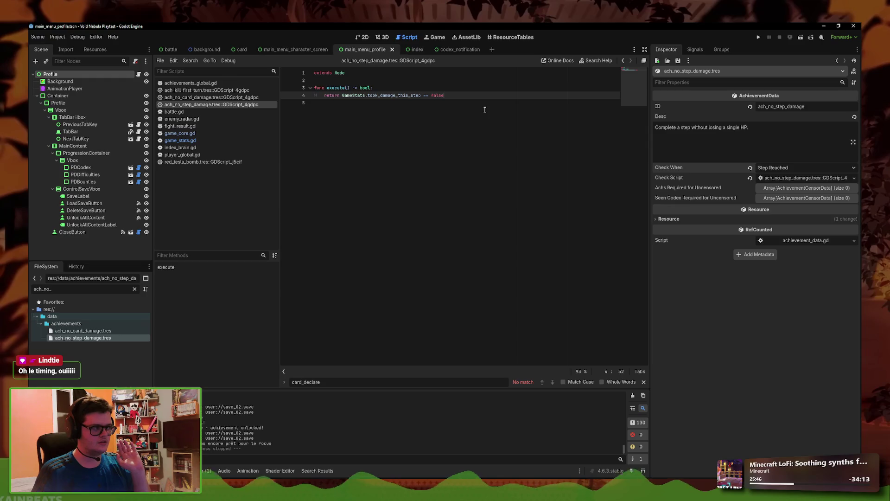
left_click_drag(421, 96, 340, 95)
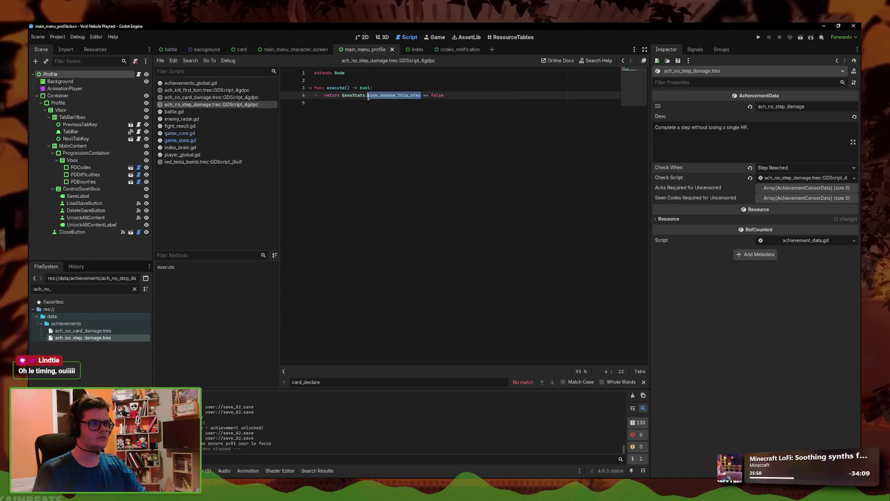
left_click(198, 60)
left_click(208, 105)
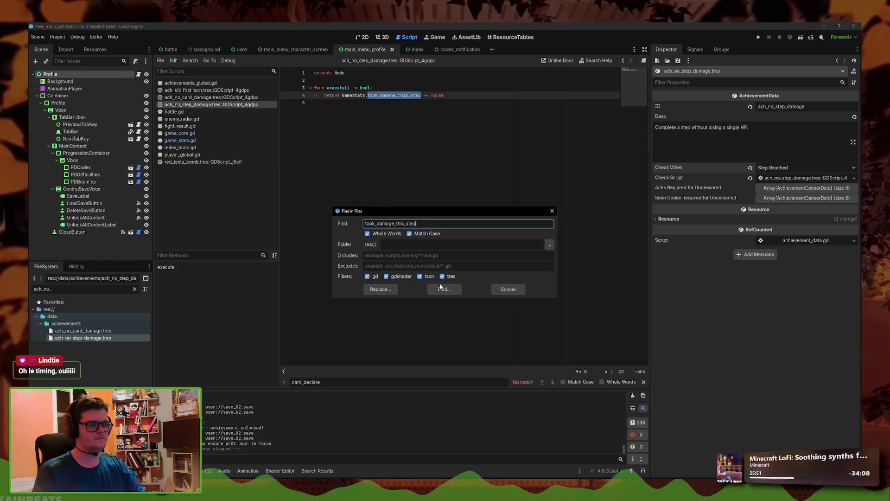
left_click(444, 288)
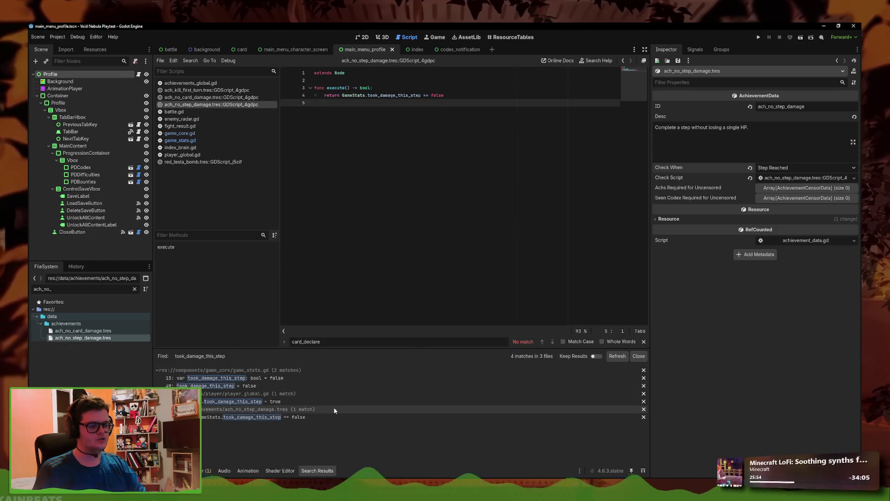
left_click(331, 401)
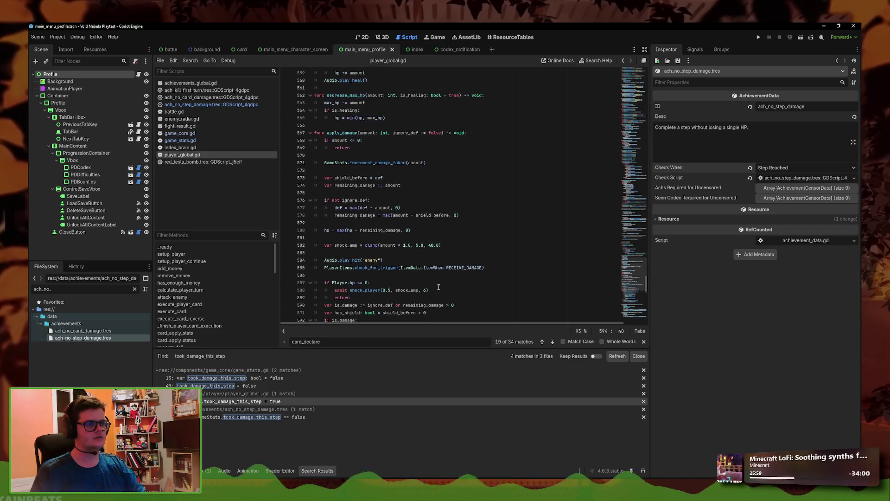
Search all files for STEP_REACHED and open its match in game_core.gd
left_click(190, 60)
left_click(219, 106)
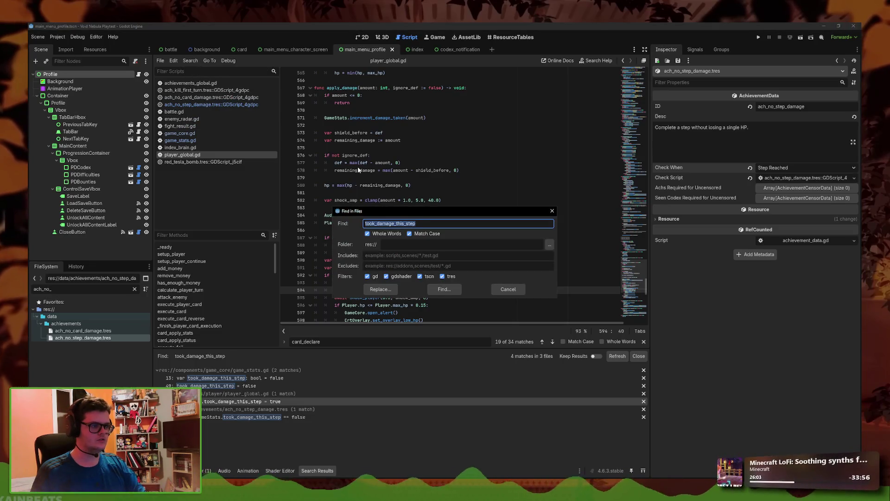
type("STEP_cRE")
key("BackSpace")
key("BackSpace")
key("BackSpace")
type("REACHED")
key("Return")
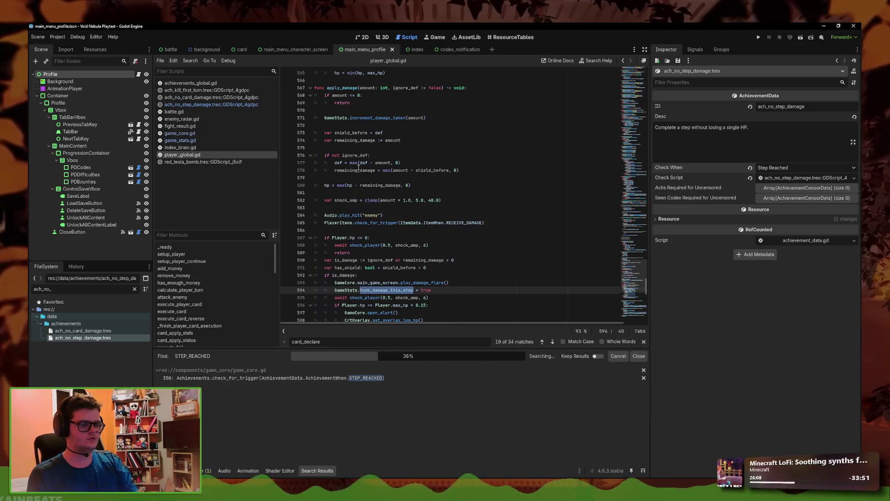
left_click(366, 378)
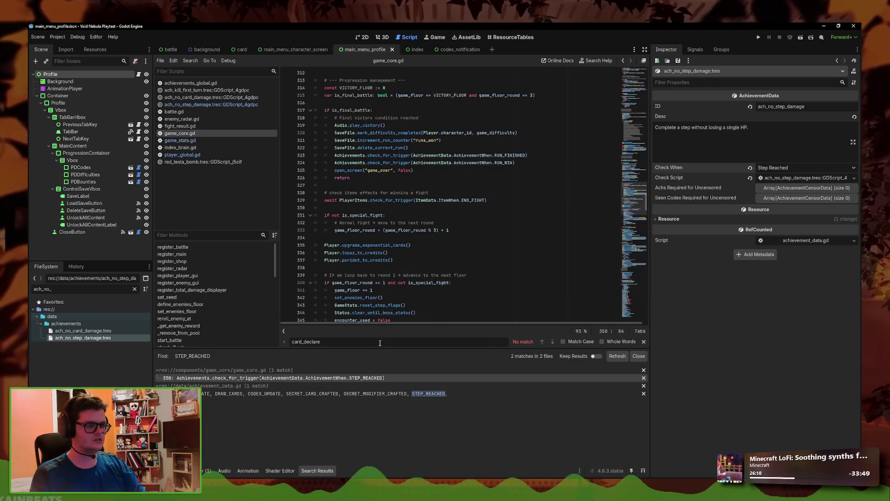
Move GameStats.reset_step_flags() below the STEP_REACHED check_for_trigger line, then run the game
scroll(395, 290, "down", 1)
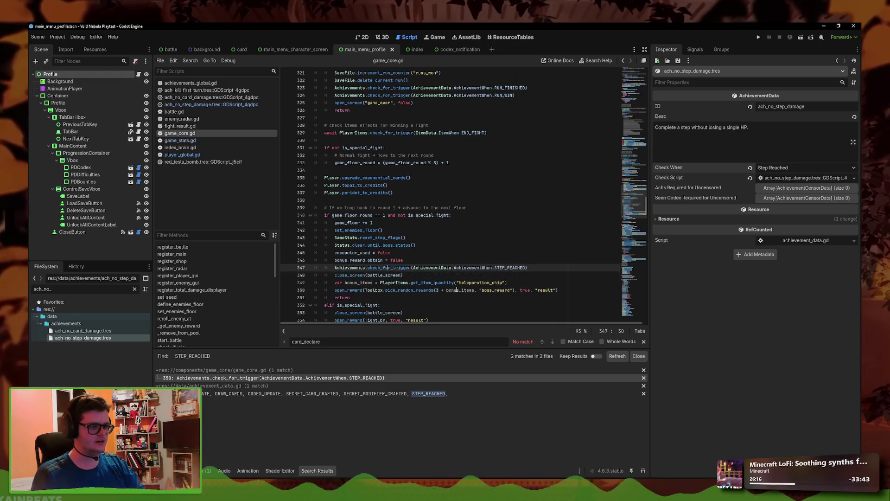
key("Up")
key("Up")
key("Up")
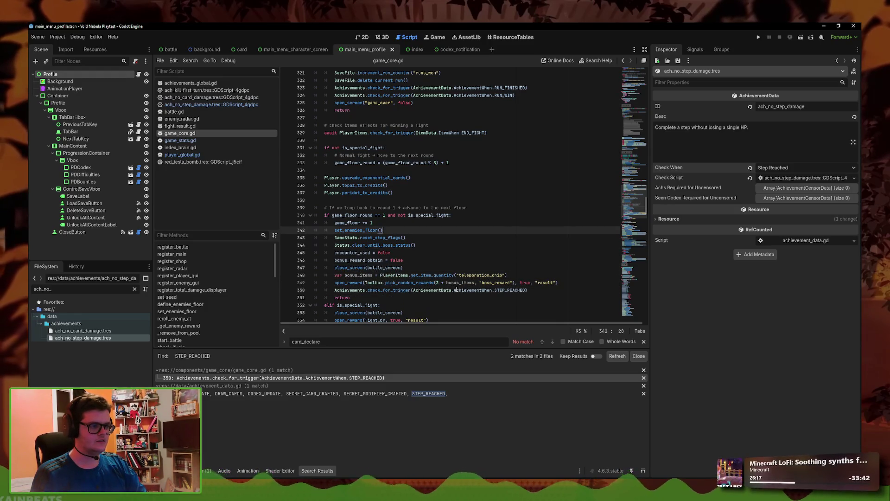
key("Down")
key("Down")
key("alt+Down")
key("Down")
key("Down")
key("Down")
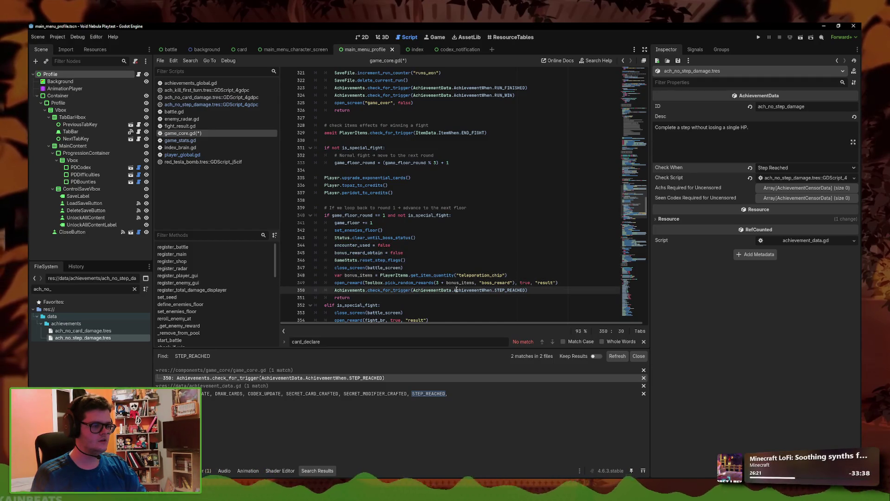
key("Up")
key("Up")
key("Up")
key("alt+Down")
key("alt+Down")
key("alt+Down")
key("Up")
key("Up")
key("Up")
key("Up")
key("Up")
key("Down")
key("Down")
key("Down")
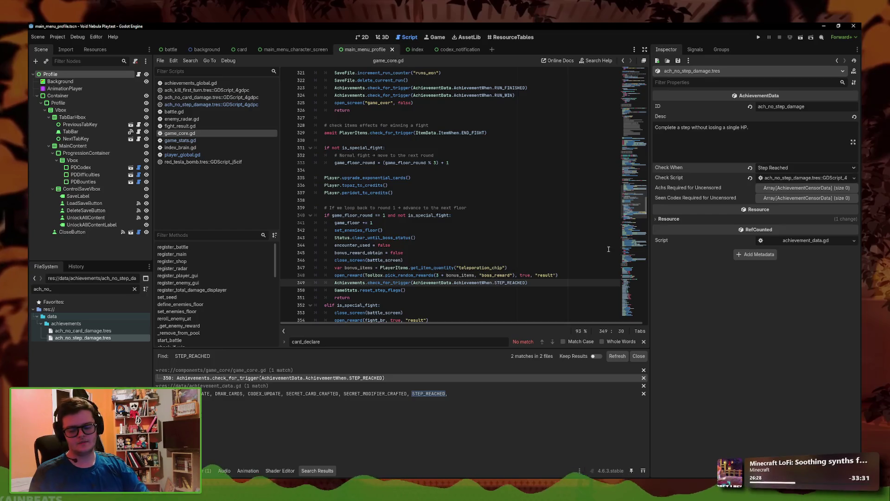
left_click(539, 286)
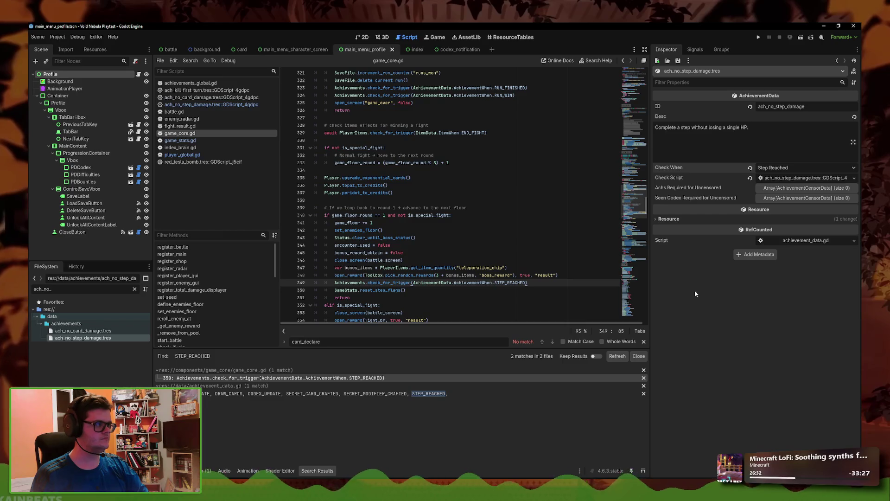
scroll(385, 303, "down", 3)
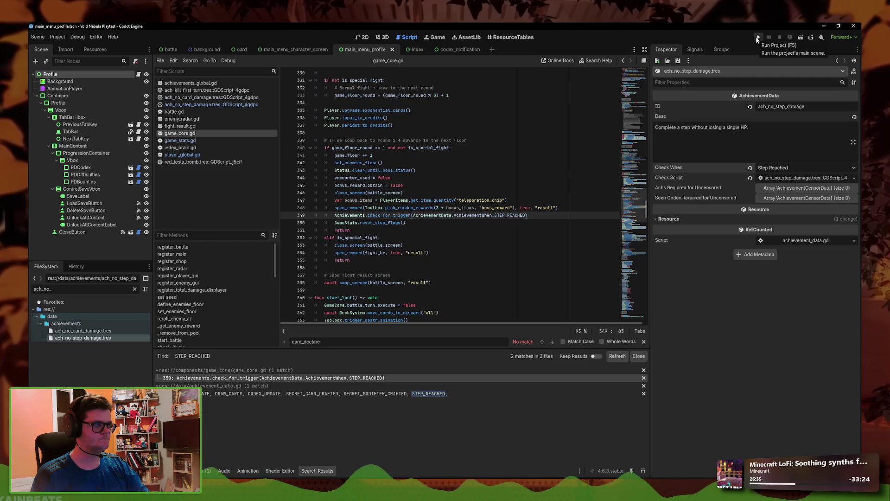
left_click(757, 37)
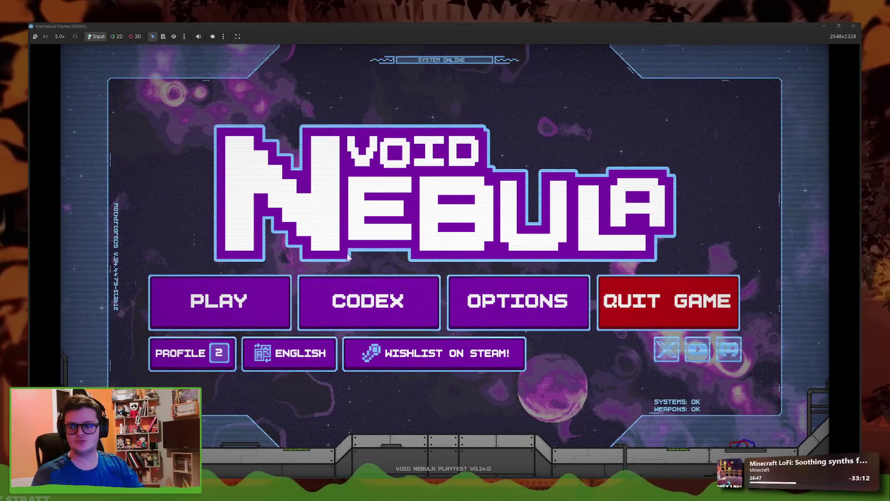
Open the PROFILE selection on the game's main menu to confirm Save 02 is loaded
left_click(227, 350)
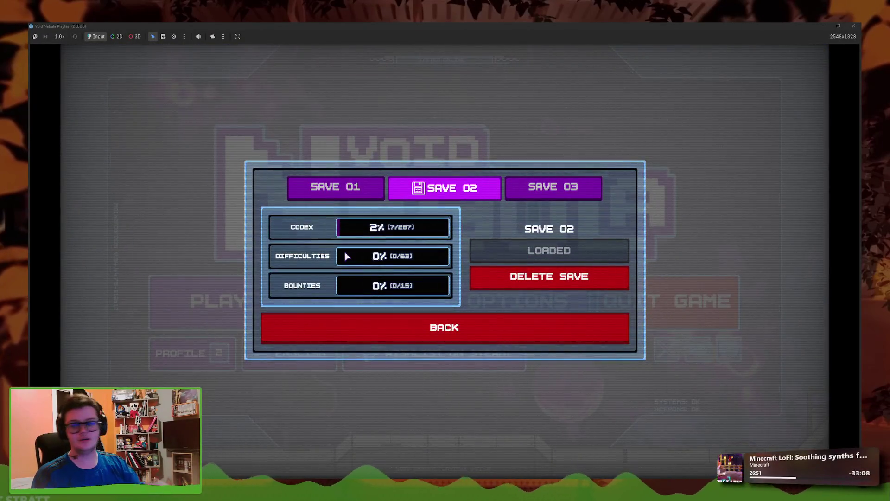
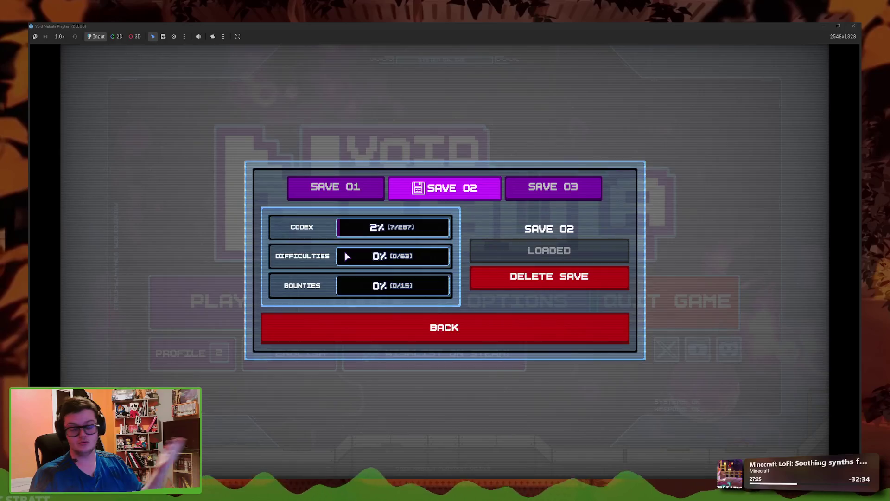
Delete save slot 02 and begin a Normal run as the Faceless test character
left_click(521, 280)
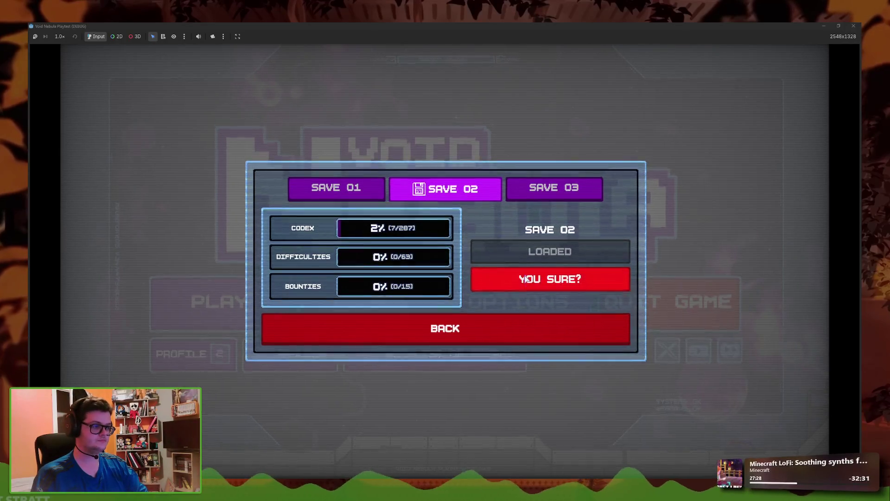
left_click(519, 276)
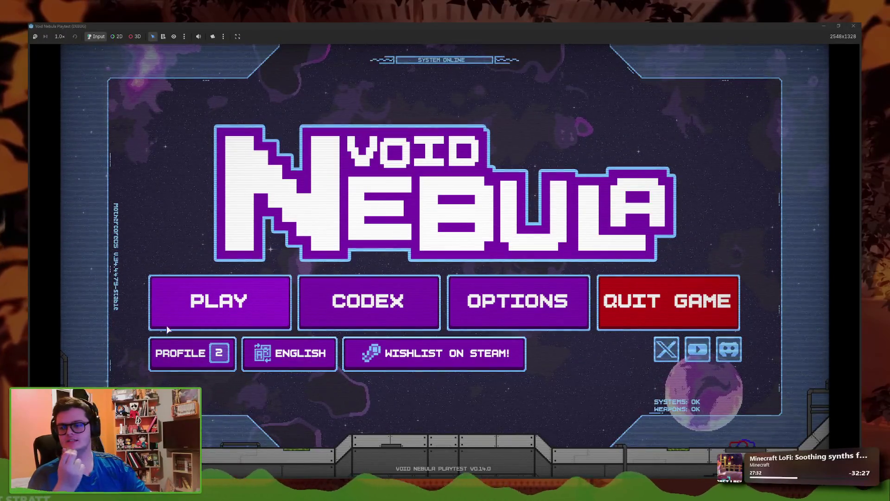
left_click(179, 318)
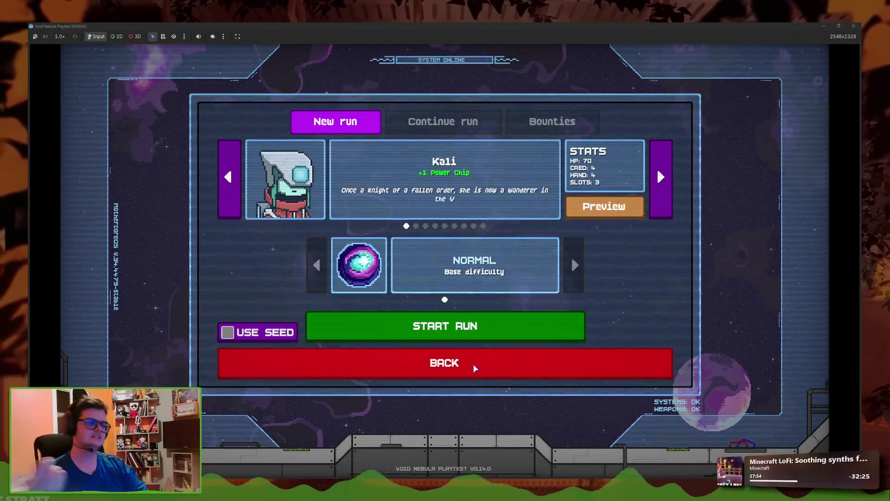
left_click(483, 225)
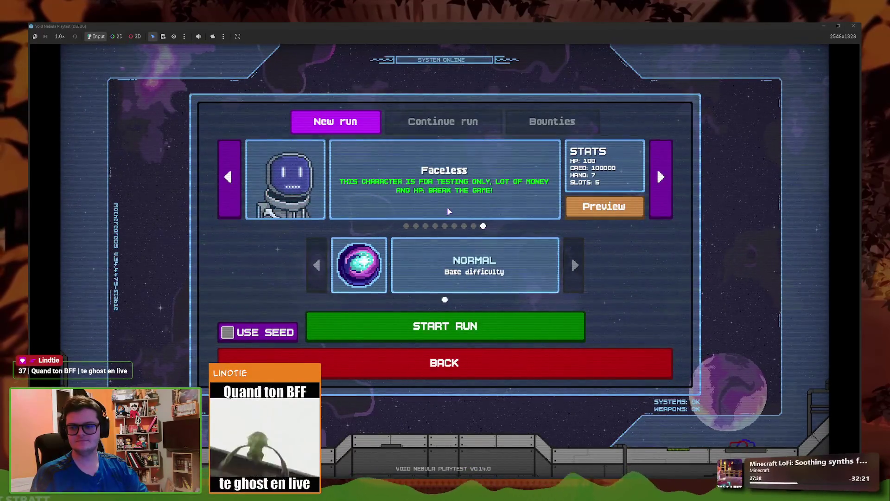
left_click(443, 330)
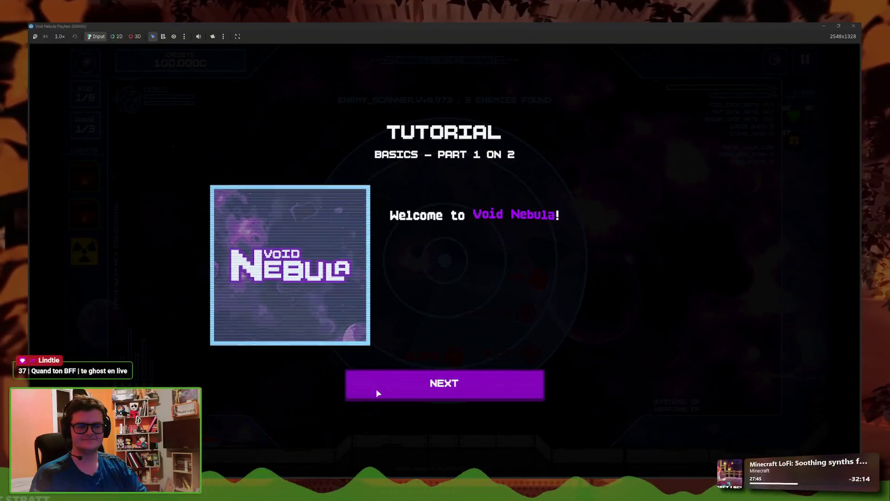
left_click(416, 387)
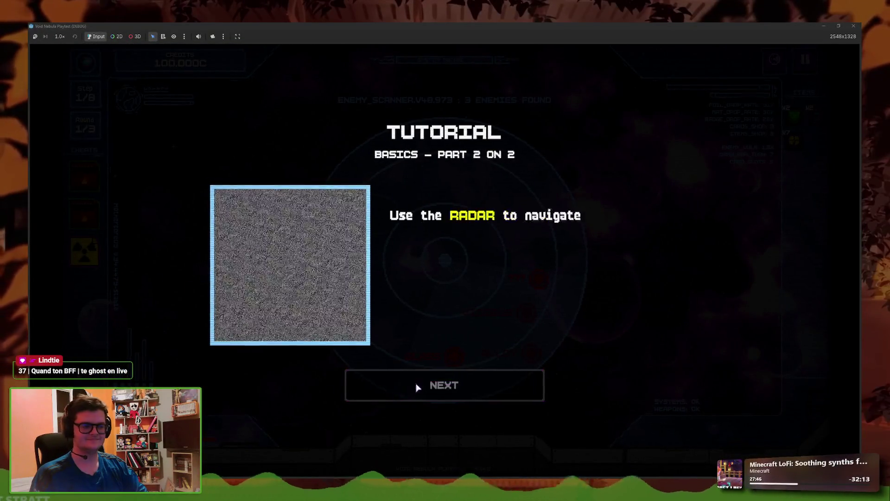
Finish the basics tutorial, engage the GLASS enemy and go through the fight tutorial
left_click(415, 387)
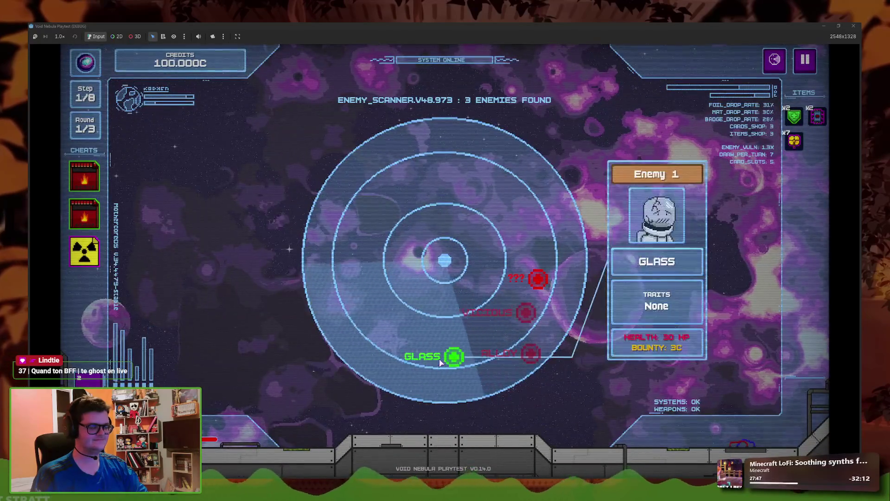
left_click(440, 363)
left_click(433, 391)
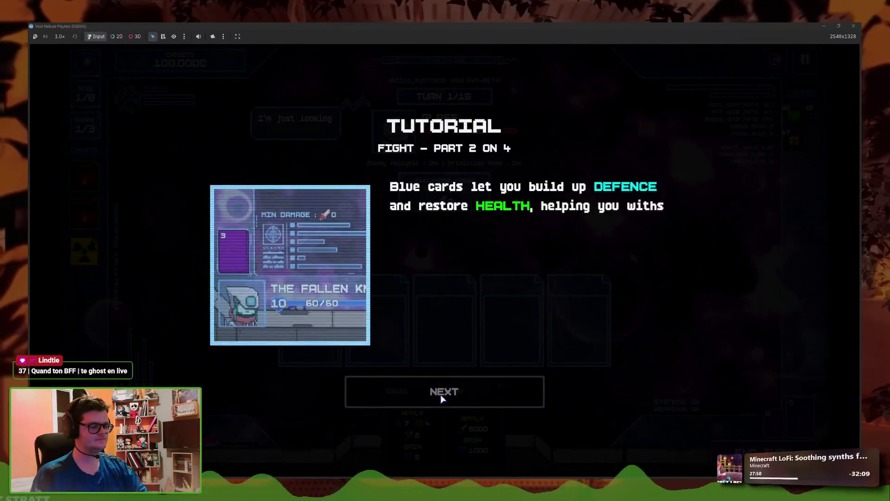
left_click(442, 398)
left_click(444, 390)
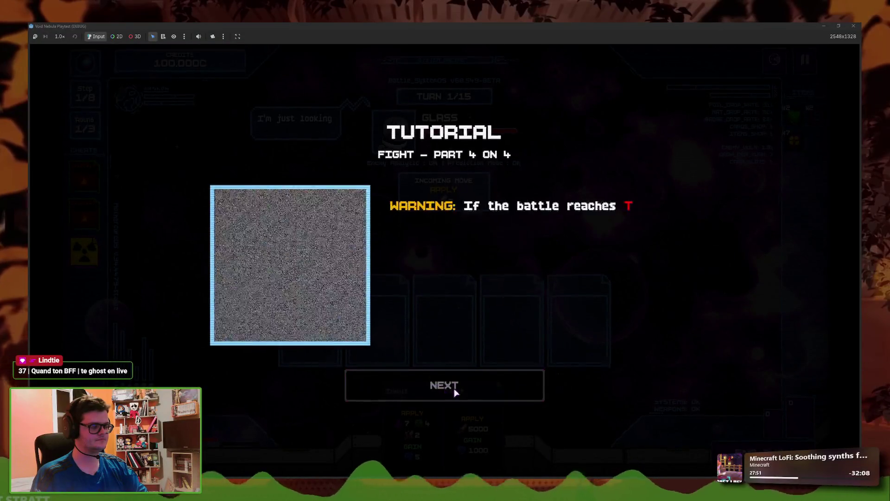
left_click(454, 390)
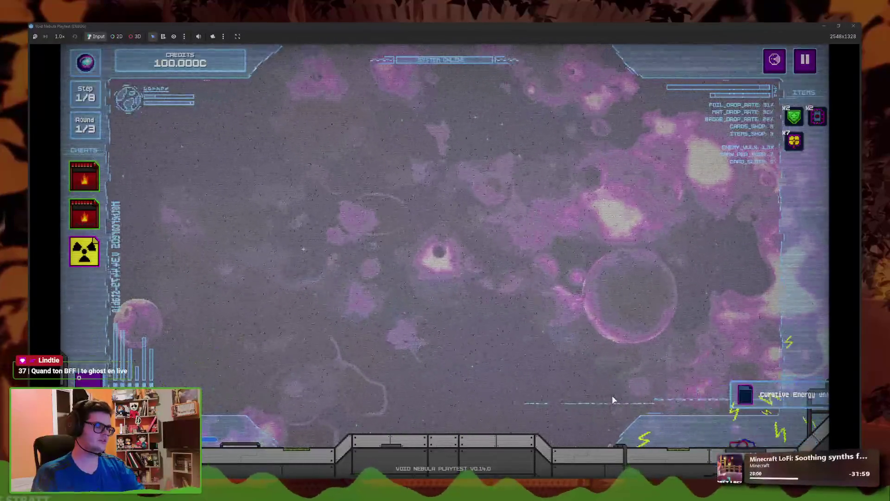
Collect the fight credits, finish the shop tutorial, and beat Alloy with the Cover card
left_click(485, 355)
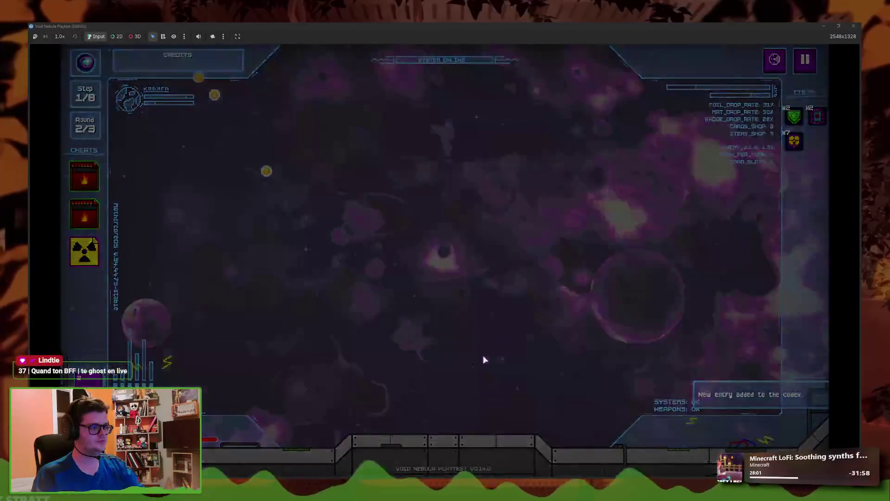
left_click(499, 388)
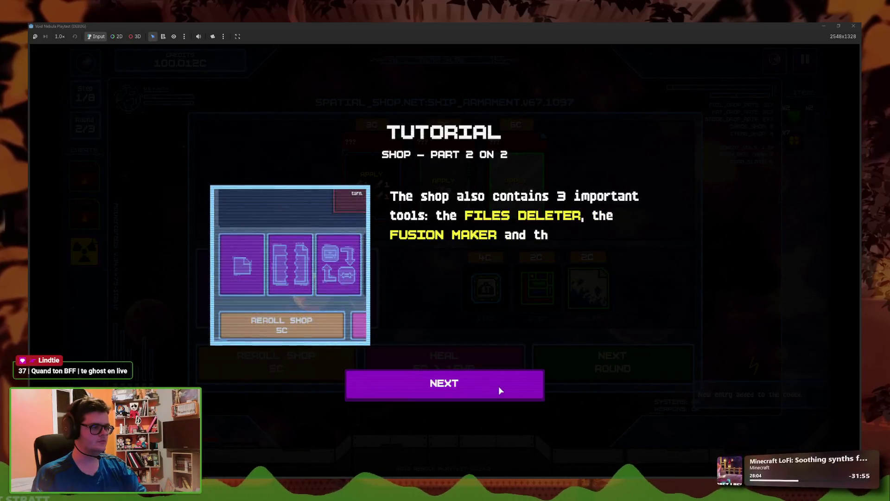
left_click(499, 389)
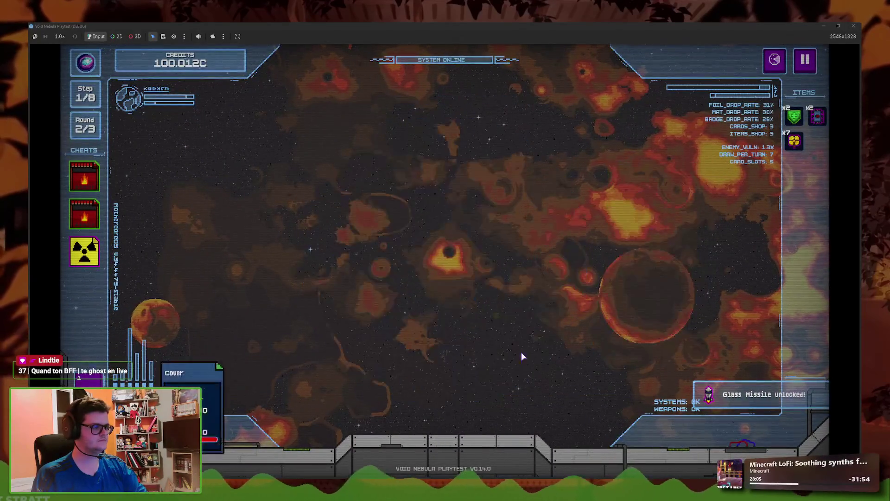
left_click(519, 371)
left_click(747, 452)
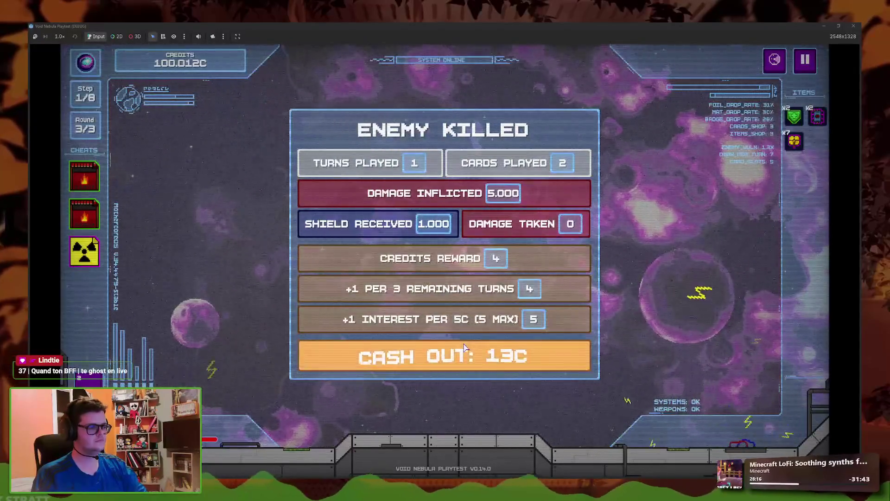
Cash out the 13C reward and defeat the VICIOUS boss with the Cover card
left_click(435, 350)
left_click(572, 365)
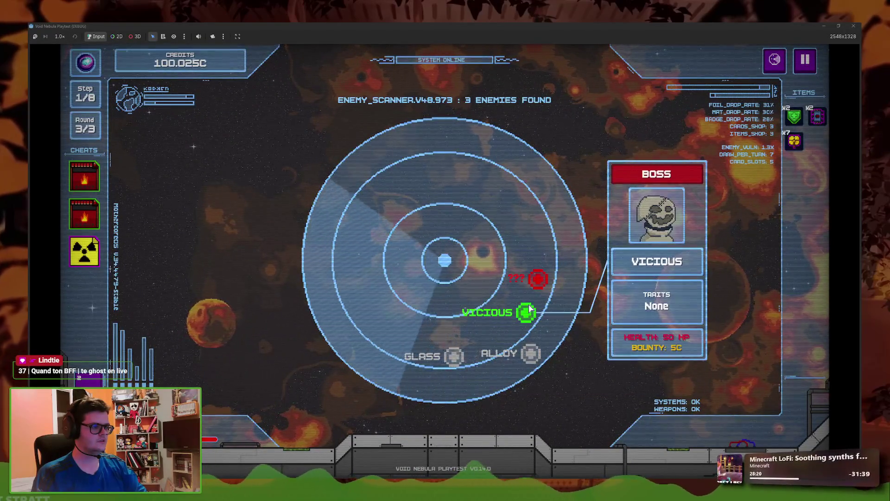
left_click(527, 312)
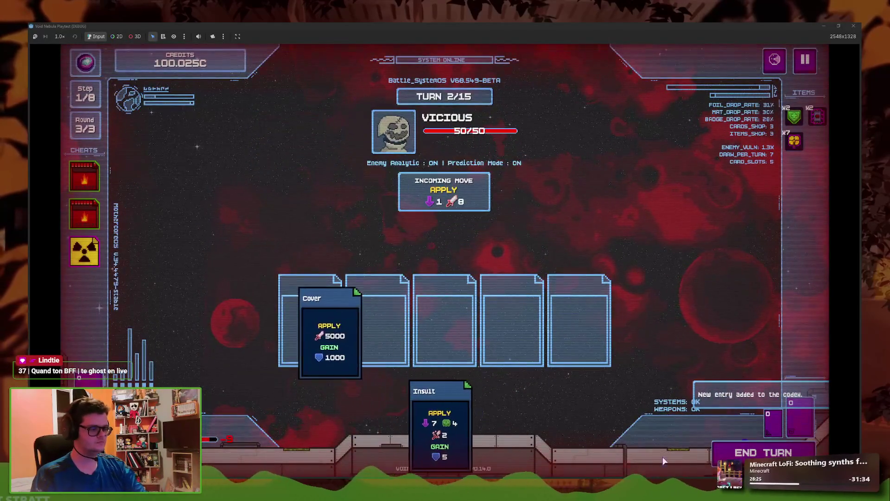
left_click(740, 457)
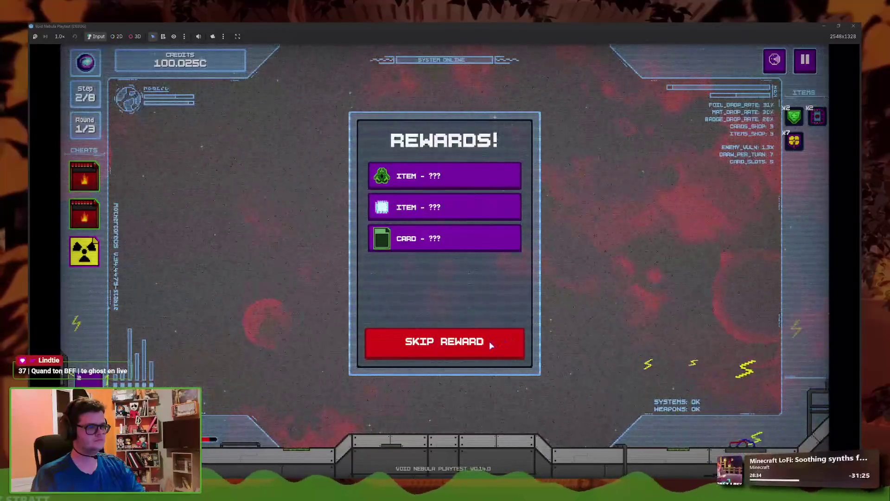
Claim the card and two item rewards, cash out 14C, and advance to the Thorn fight
left_click(464, 239)
left_click(460, 178)
left_click(460, 181)
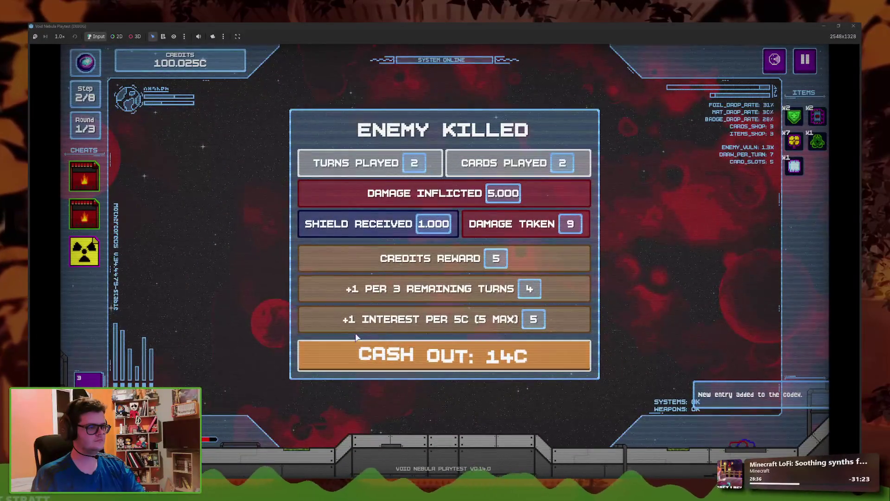
left_click(494, 354)
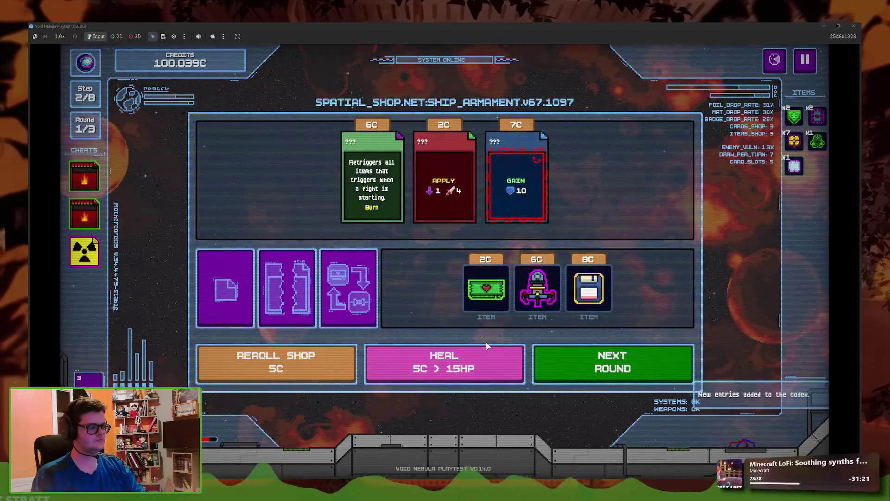
left_click(581, 375)
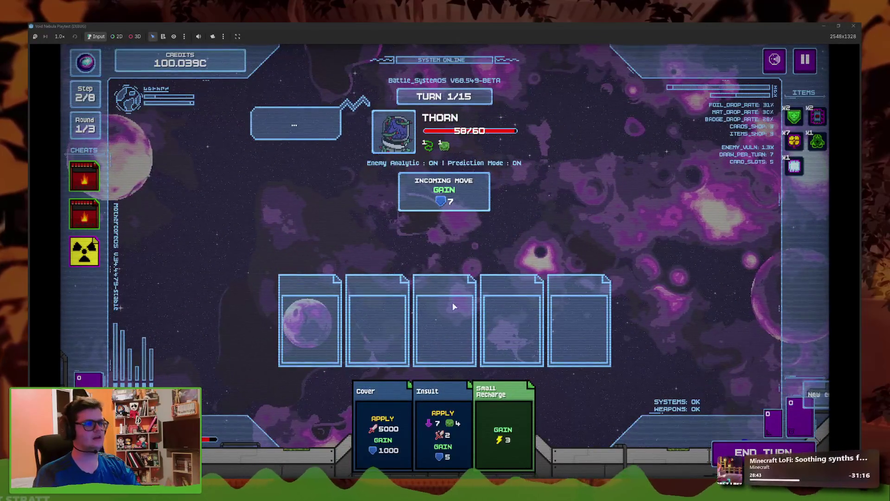
Win the next two fights using only the Cover card, cashing out after each
key("1")
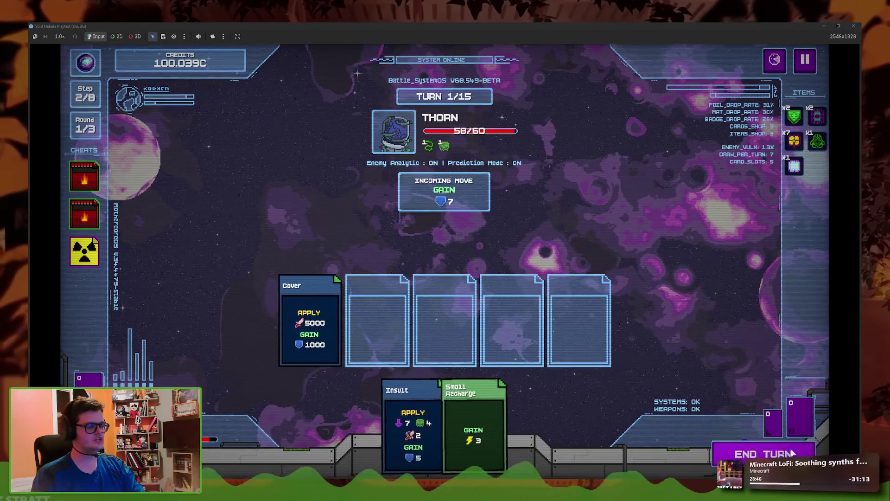
key("space")
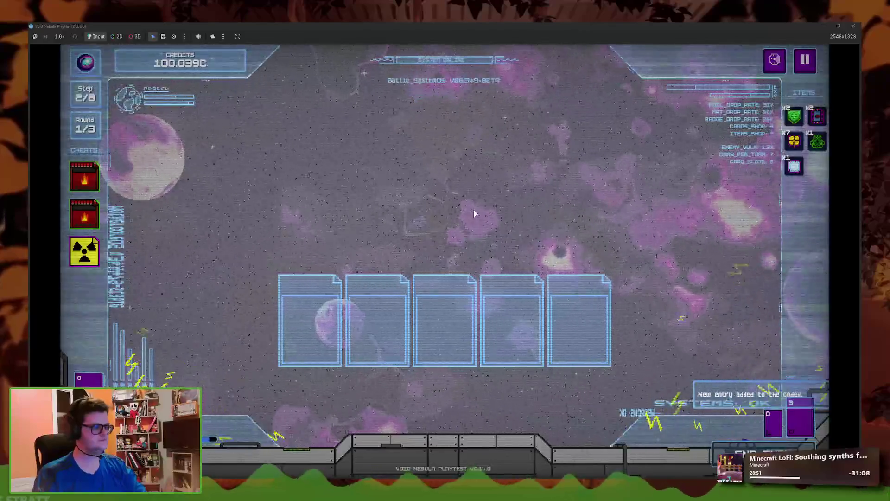
left_click(450, 355)
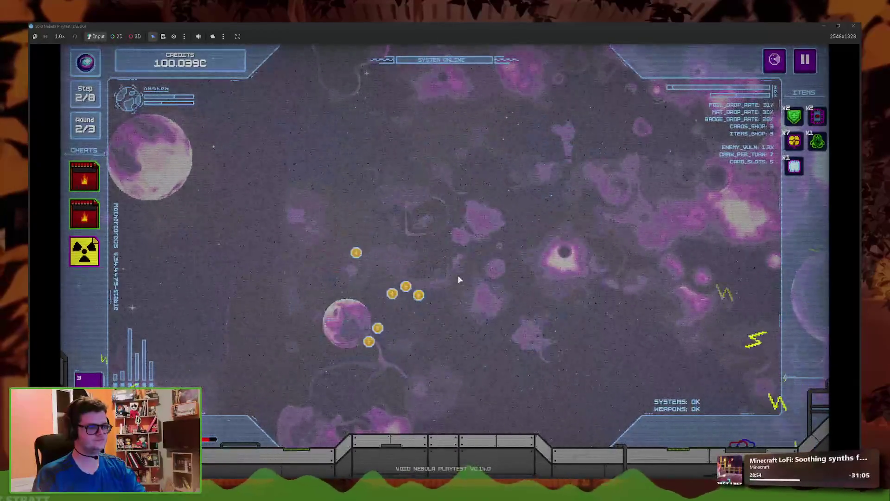
left_click(558, 352)
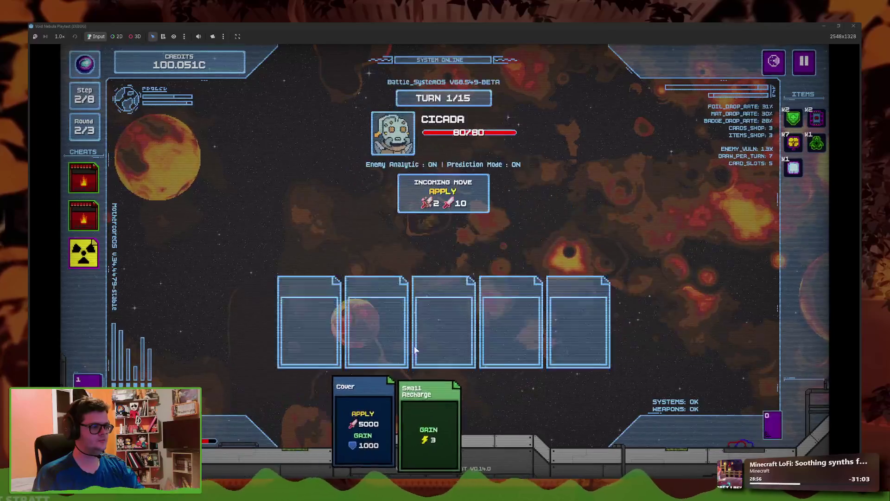
left_click(443, 423)
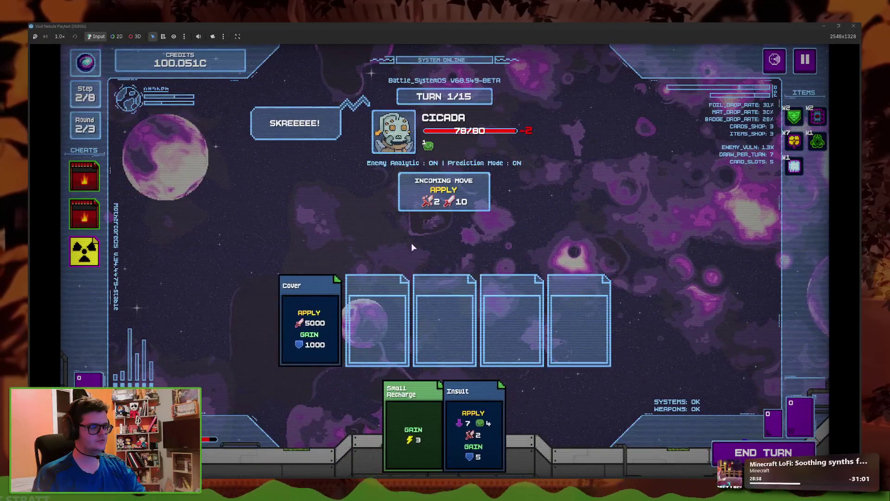
left_click(740, 453)
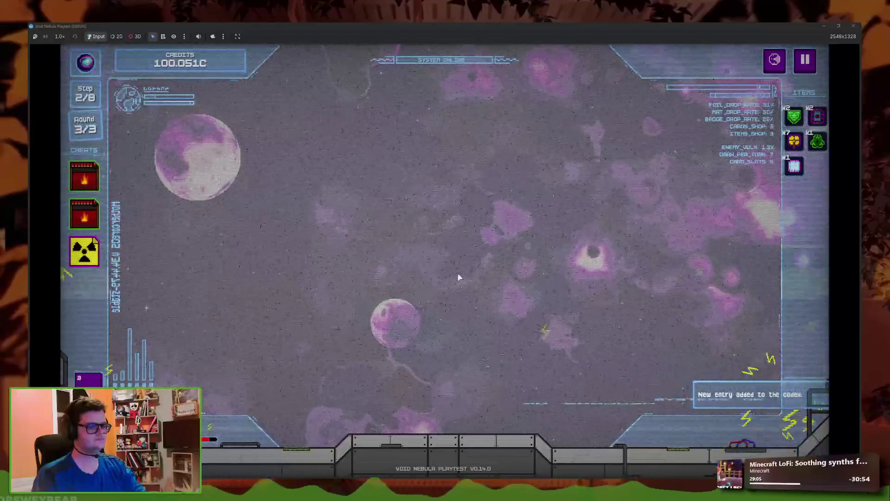
left_click(510, 319)
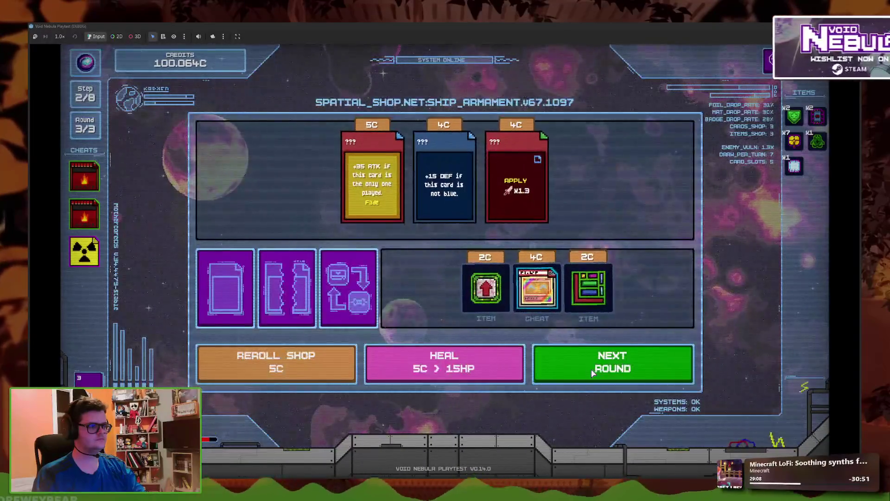
left_click(611, 363)
Beat the Sniper with the lone Cover card, claim its rewards, and choose Back to Main Menu
left_click(435, 371)
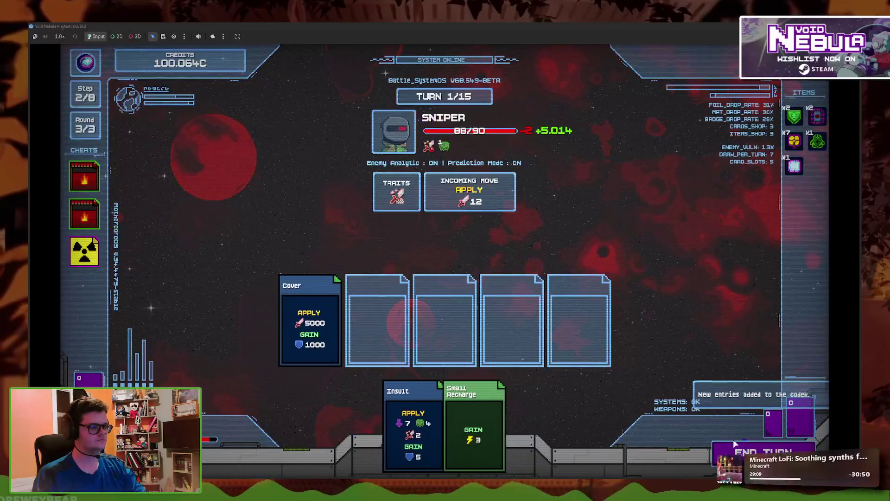
left_click(730, 437)
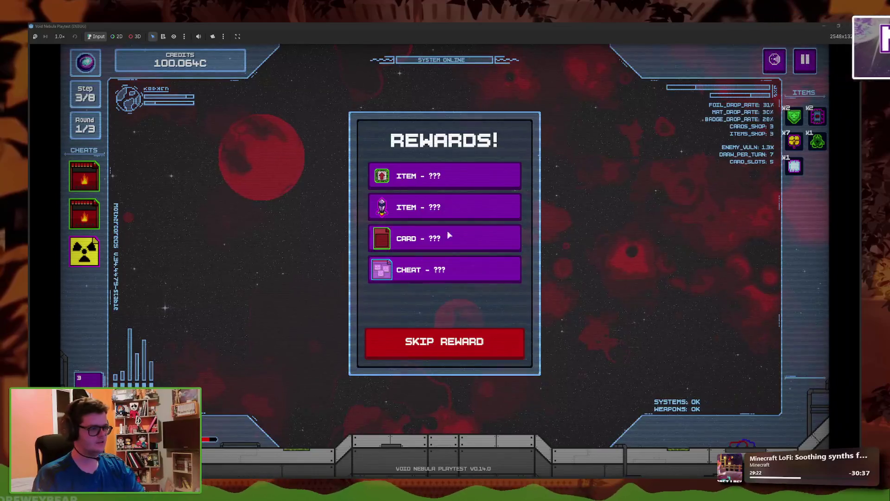
left_click(445, 177)
left_click(445, 176)
left_click(445, 176)
left_click(481, 341)
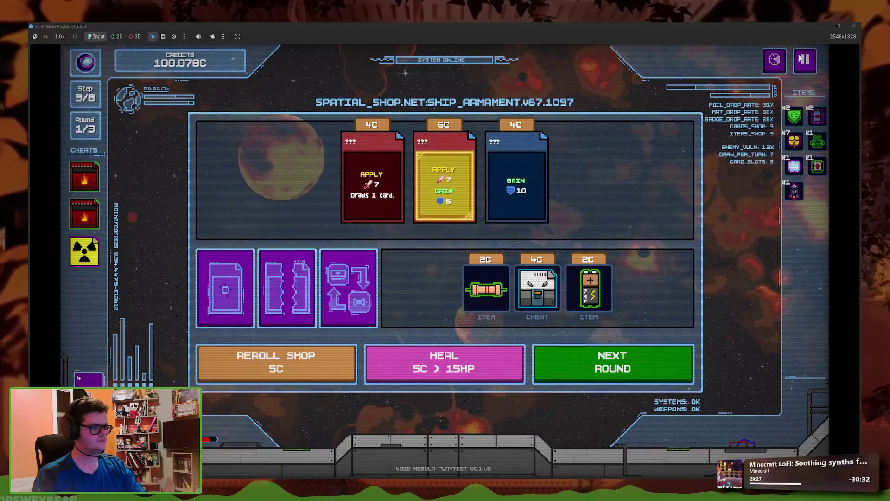
key("Escape")
left_click(461, 308)
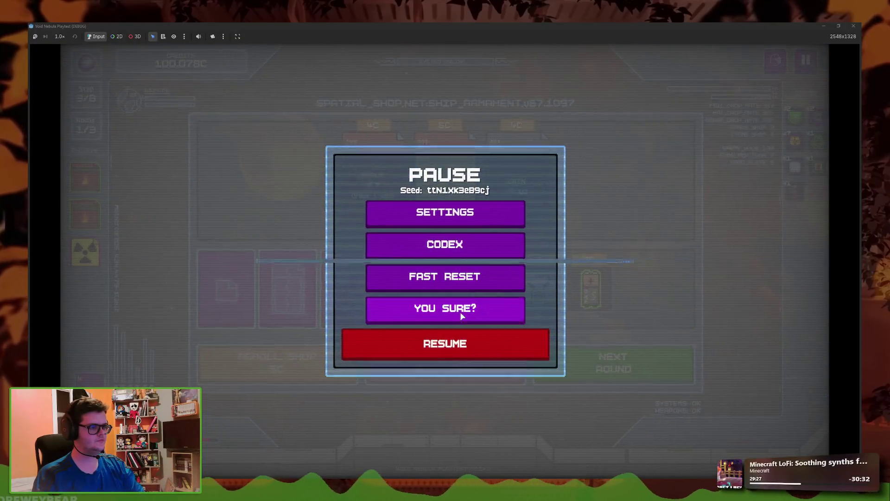
Confirm the return to the main menu and dismiss the three unlock notices, including the 2000 DEF cheat
left_click(455, 309)
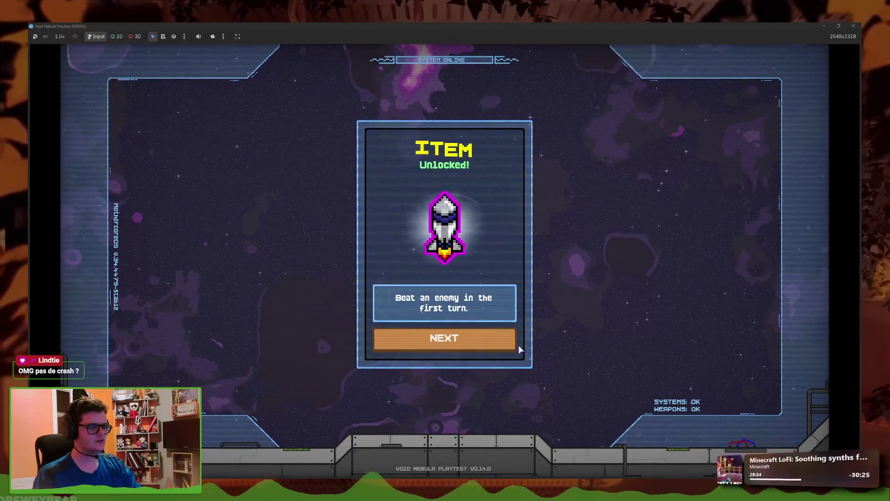
left_click(510, 342)
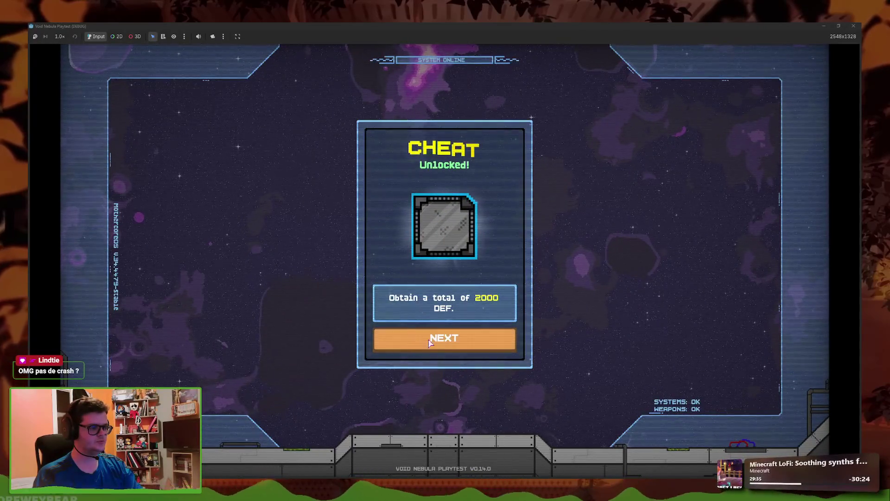
left_click(448, 359)
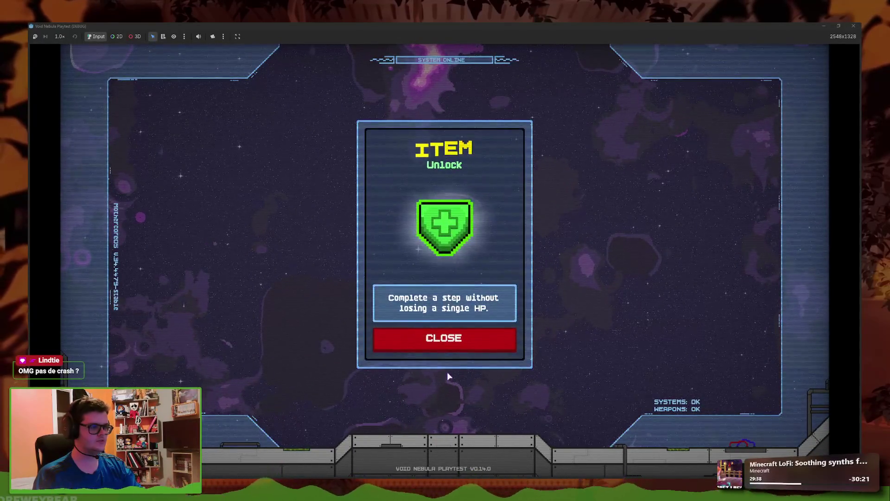
left_click(458, 350)
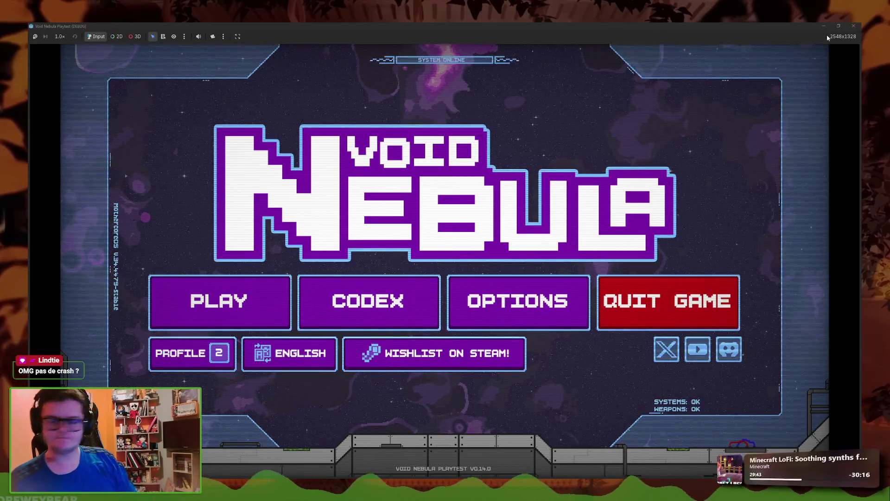
left_click(327, 470)
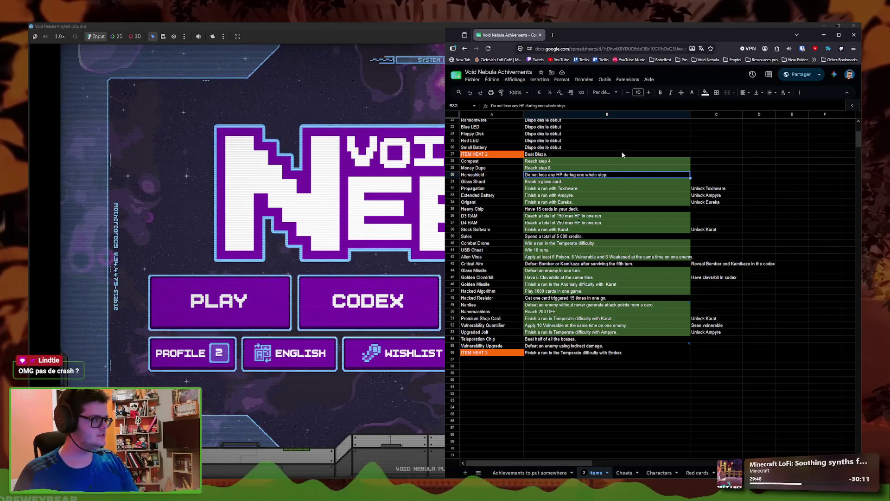
Fill the Hemoshield achievement row (B30) green
left_click(705, 92)
left_click(763, 183)
left_click(790, 203)
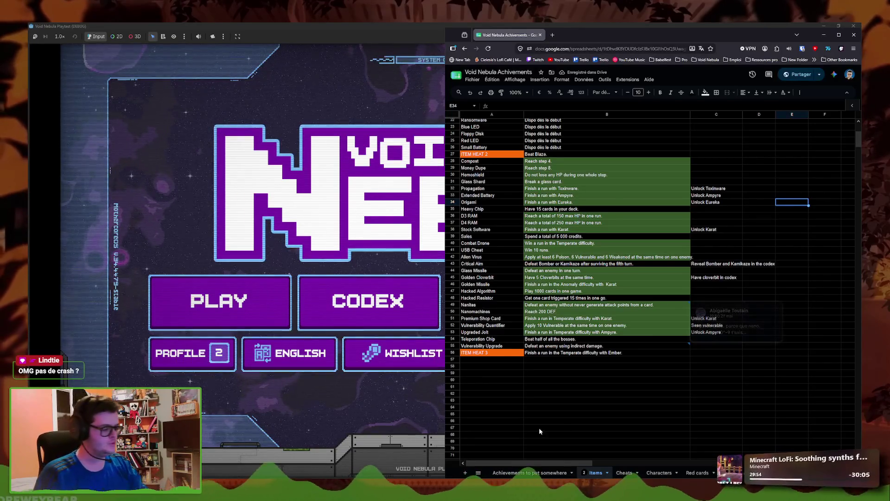
Review the Cheats sheet's achievement list, then return to the Godot editor
left_click(624, 473)
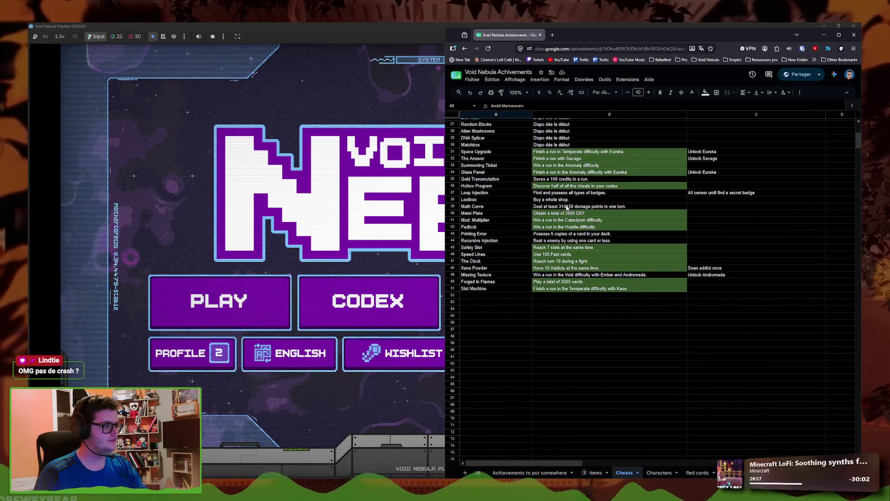
scroll(570, 260, "up", 2)
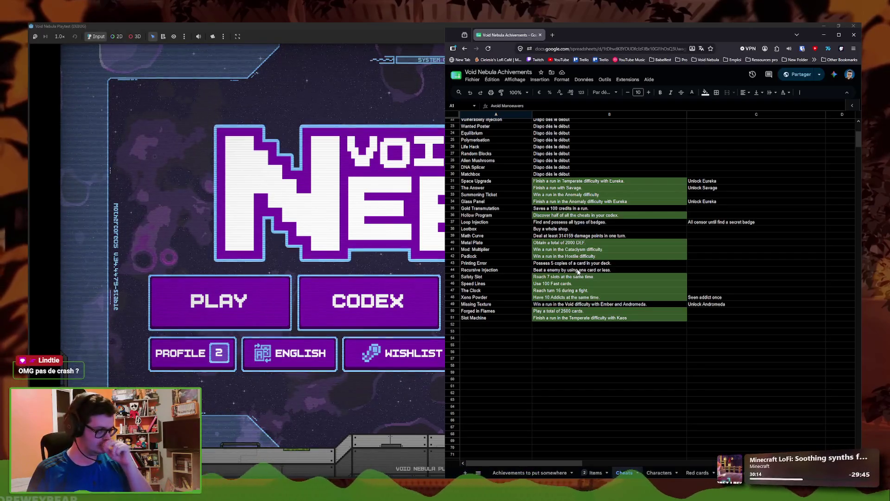
mouse_move(322, 489)
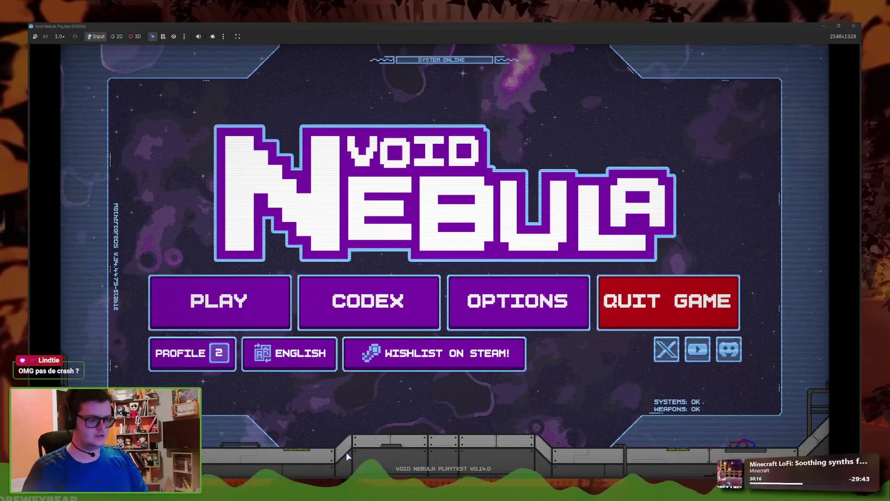
left_click(309, 469)
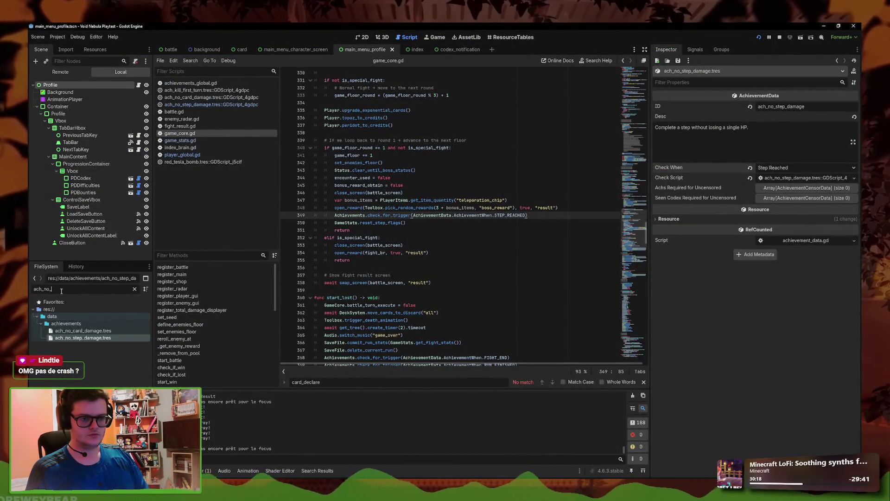
Duplicate ach_no_step_damage.tres as ach_fight_one_card.tres
key("BackSpace")
key("BackSpace")
key("BackSpace")
type("no")
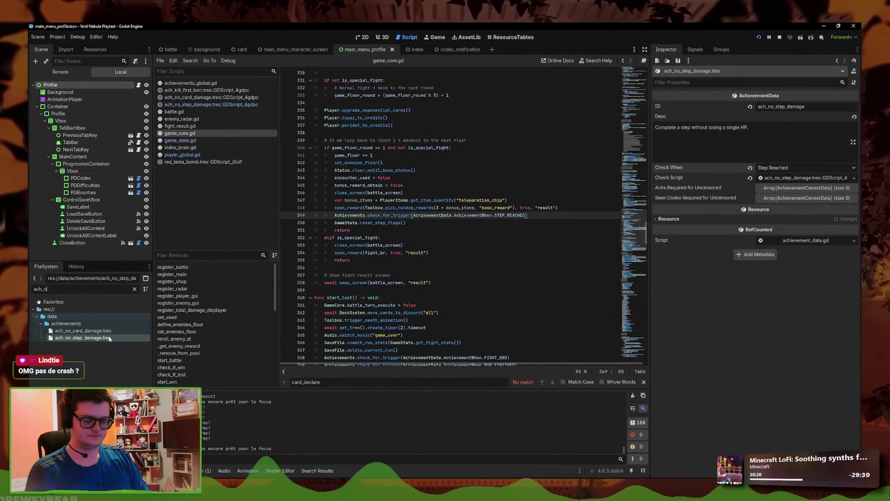
right_click(109, 338)
key("ctrl+d")
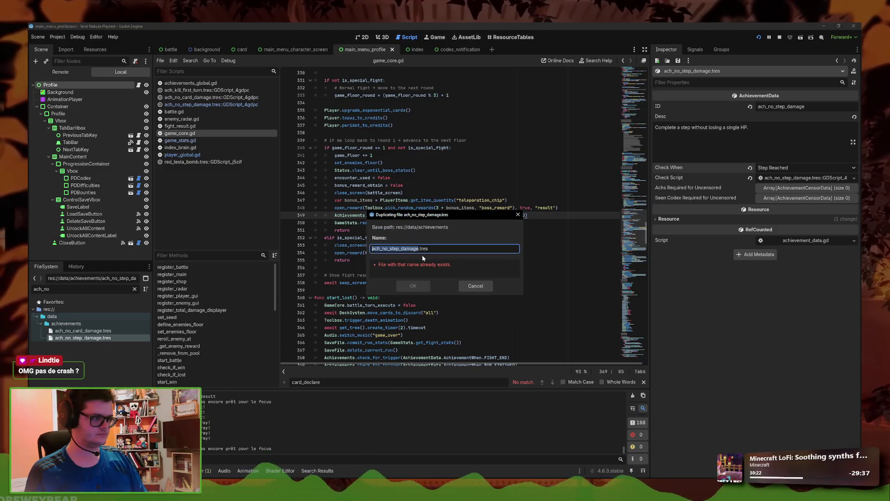
left_click_drag(419, 249, 384, 249)
key("BackSpace")
key("BackSpace")
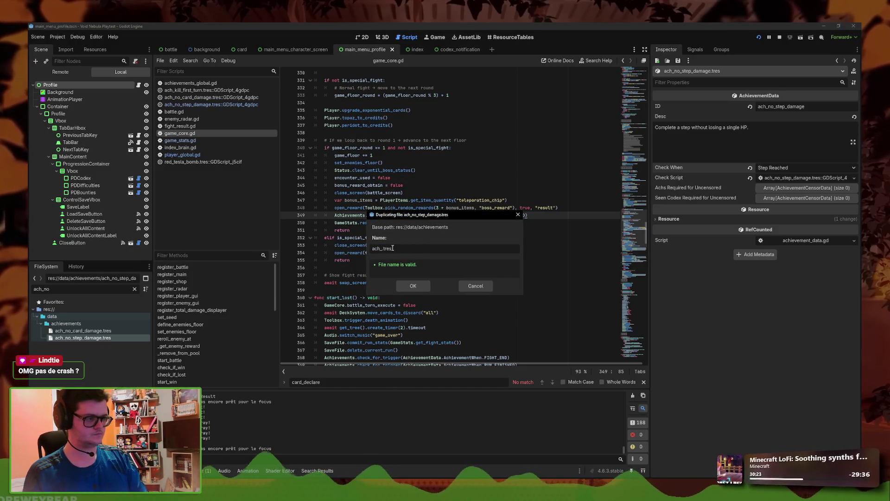
type("fight_one_card")
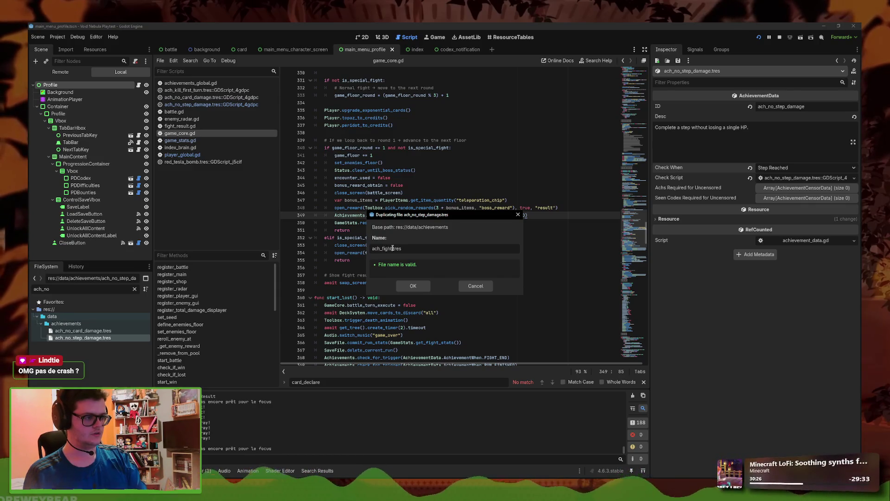
left_click(413, 286)
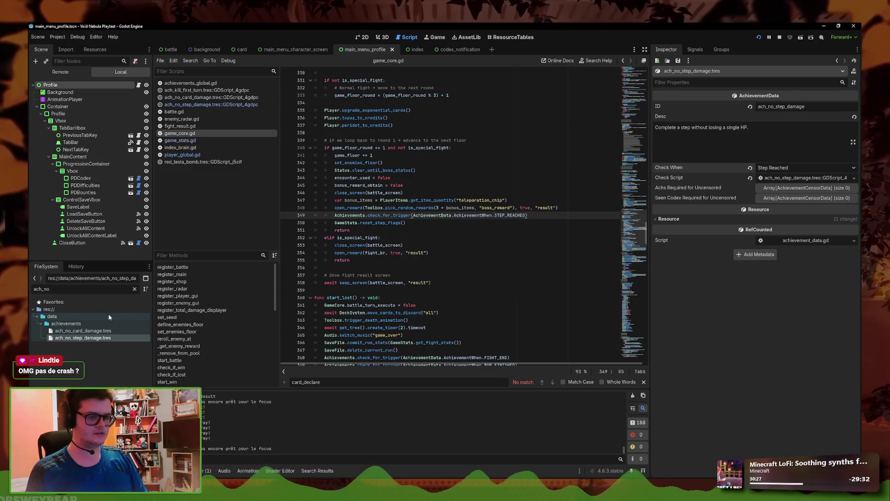
Filter for one_card, open ach_fight_one_card.tres, and select its description
double_click(66, 289)
type("one_card")
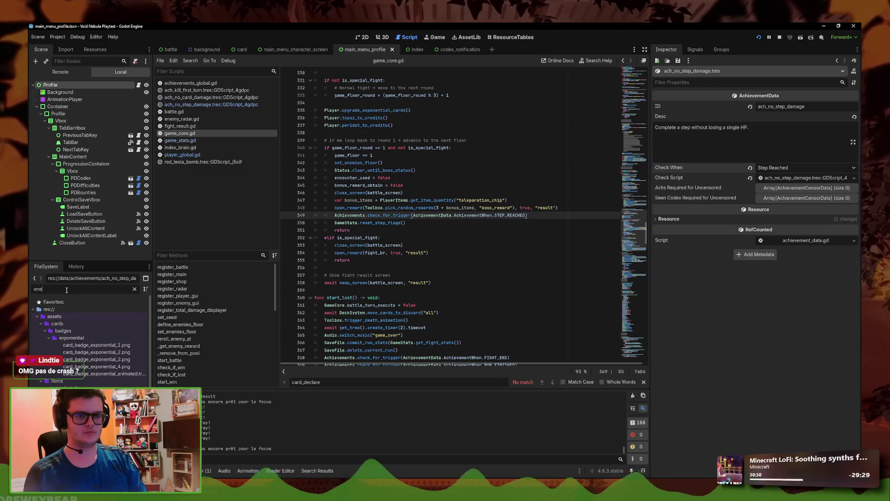
left_click(81, 330)
triple_click(700, 127)
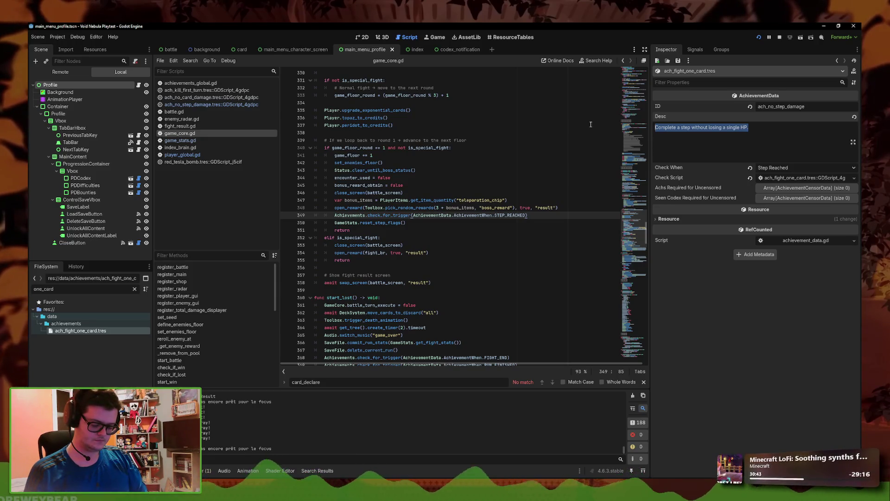
Start the description with 'Beat an enemy' and compare settings against ach_kill_first_turn.tres
type("Beat an enemy")
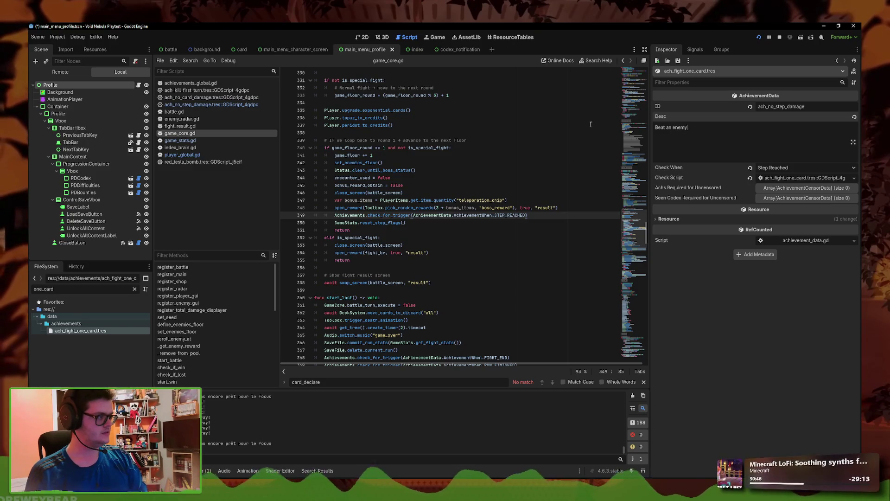
double_click(70, 288)
type("kill")
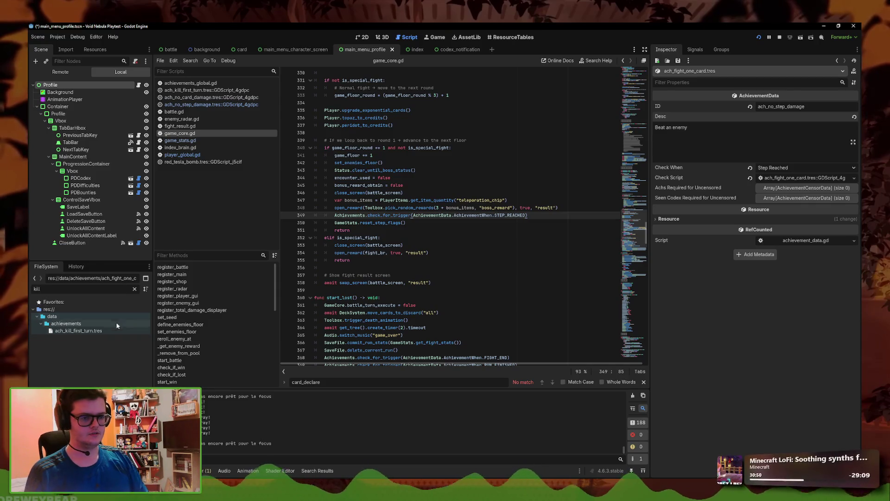
left_click(107, 331)
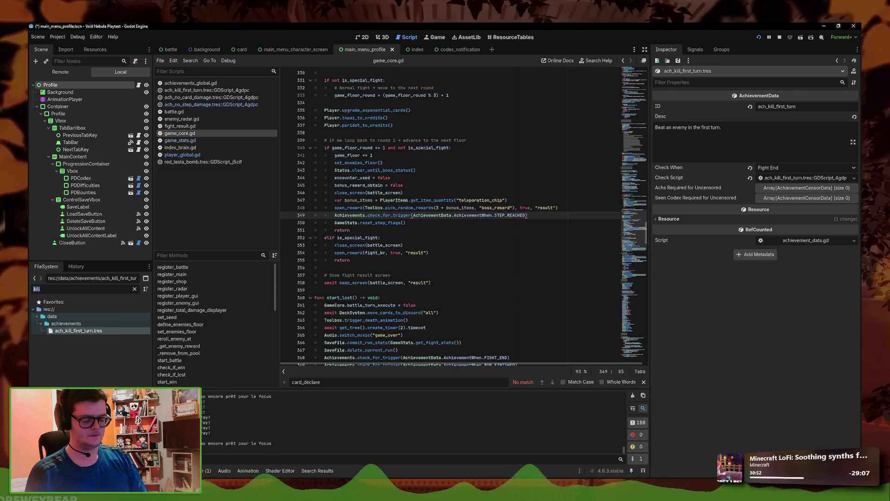
key("BackSpace")
key("BackSpace")
key("BackSpace")
type("one_card")
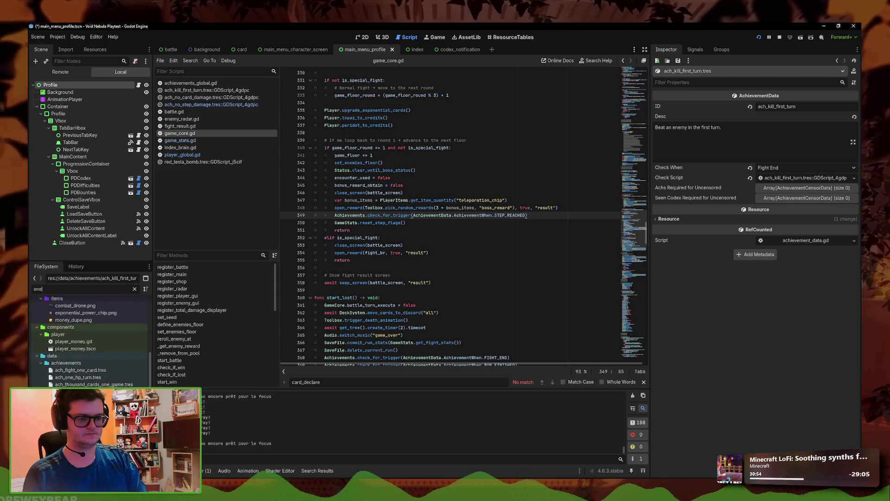
left_click(92, 330)
Complete the description as 'Beat an enemy using only one card or less.' and set ID ach_fight_one_card
left_click(721, 137)
type("using only on")
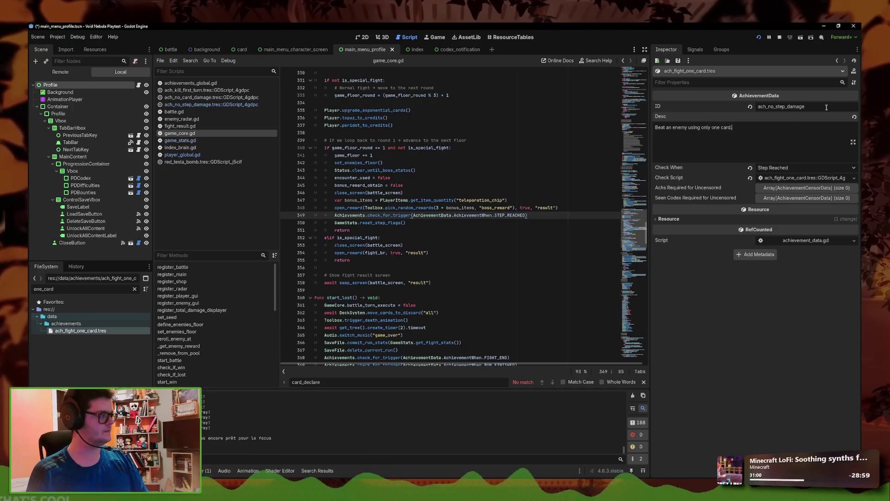
key("BackSpace")
type("or le")
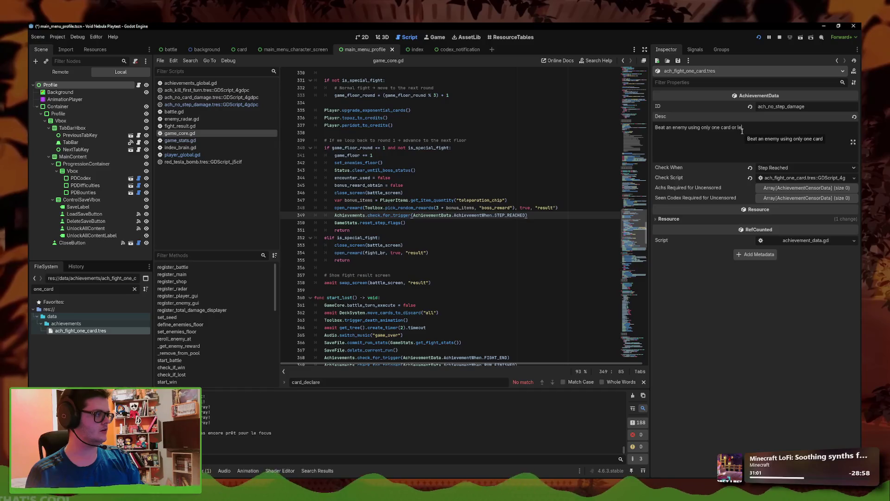
type("ss.")
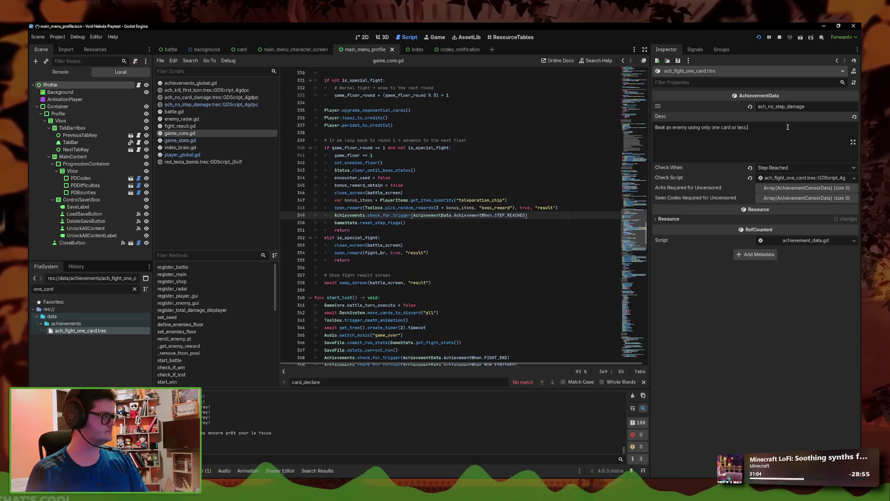
left_click_drag(806, 106, 768, 110)
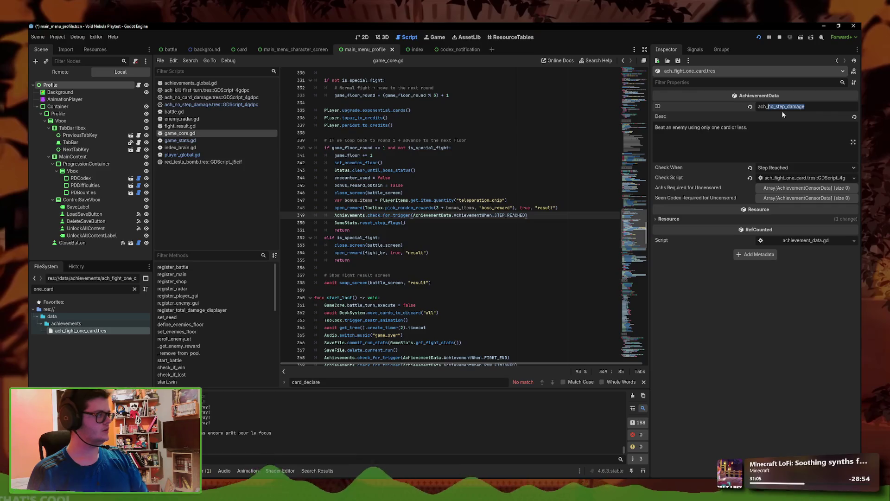
type("fight_")
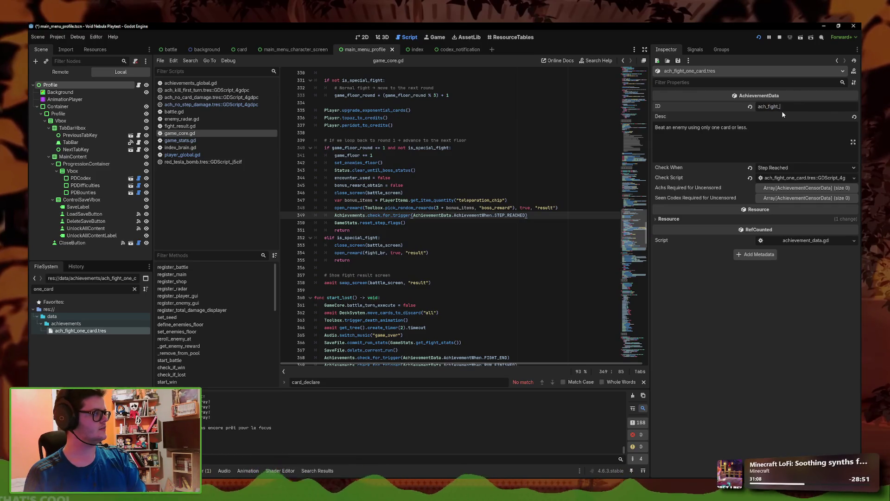
type("one_card")
key("ctrl+s")
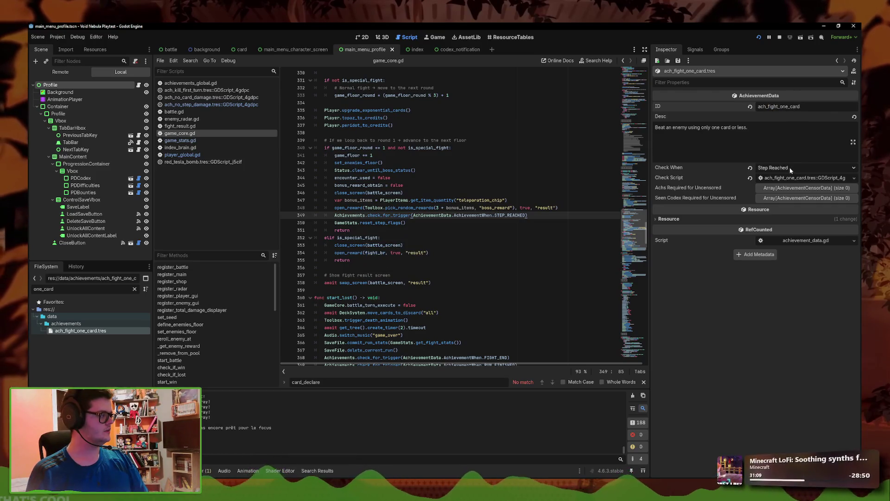
Set Check When to Fight End and delete the old damage condition in the check script
left_click(792, 168)
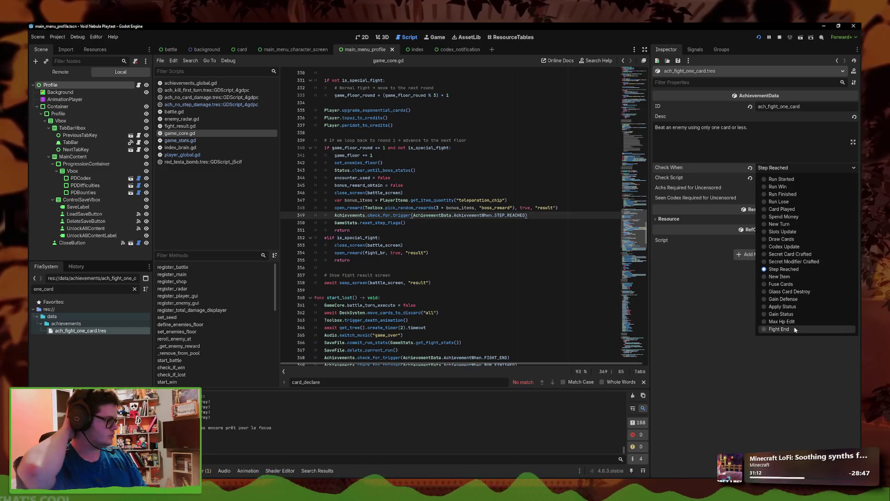
left_click(779, 329)
left_click(795, 179)
mouse_move(444, 95)
left_mouse_down()
mouse_move(344, 95)
mouse_move(371, 98)
left_mouse_up()
key("BackSpace")
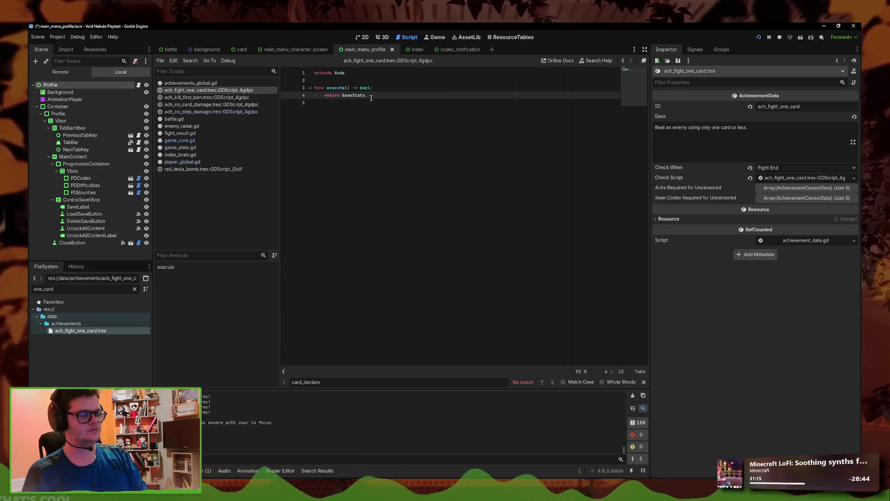
Make the check return GameStats.fight_cards_played <= 1 and save the script
type("fight")
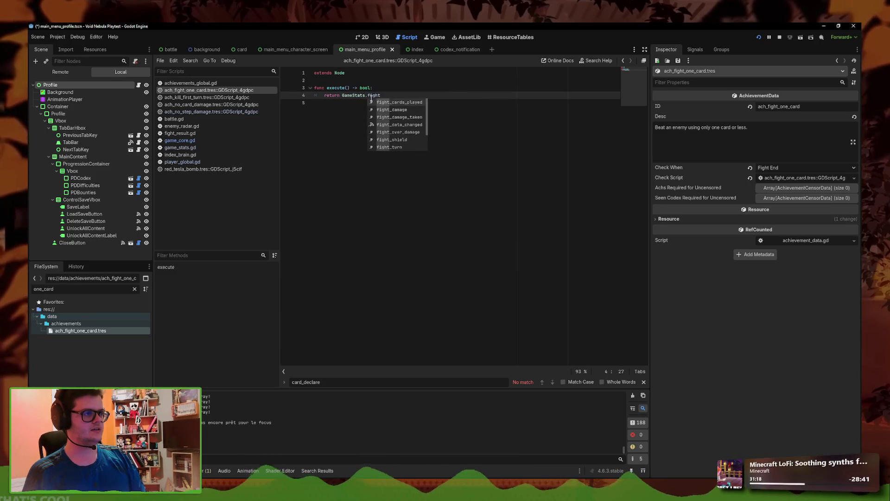
key("Return")
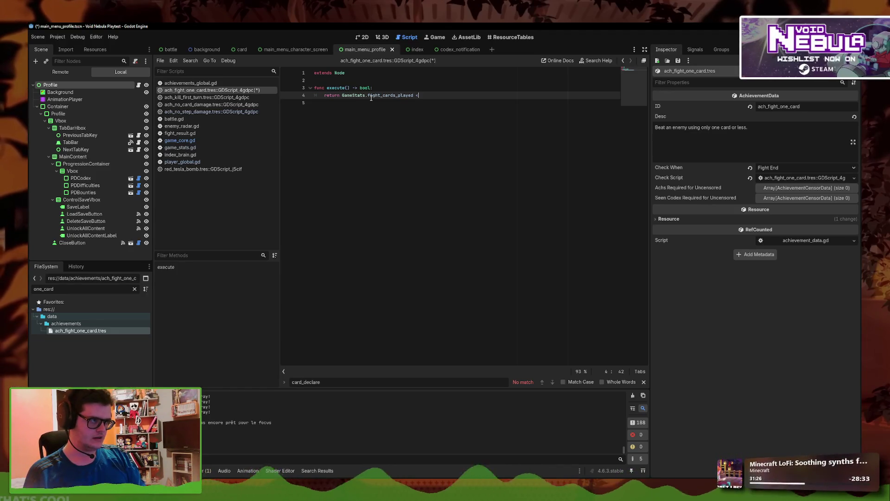
type("= 1")
key("ctrl+s")
Inspect the <= 1 condition on line 4 of the check script
scroll(419, 97, "up", 8, "ctrl")
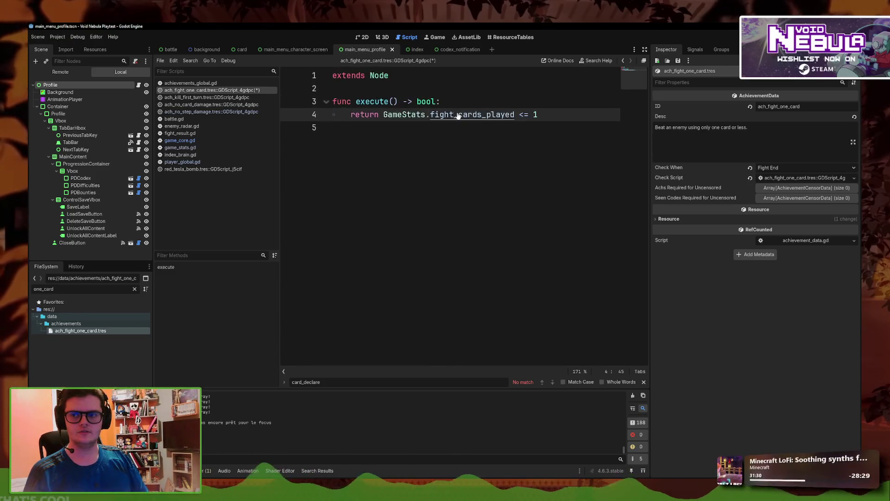
left_click_drag(577, 122, 555, 122)
left_click(557, 132)
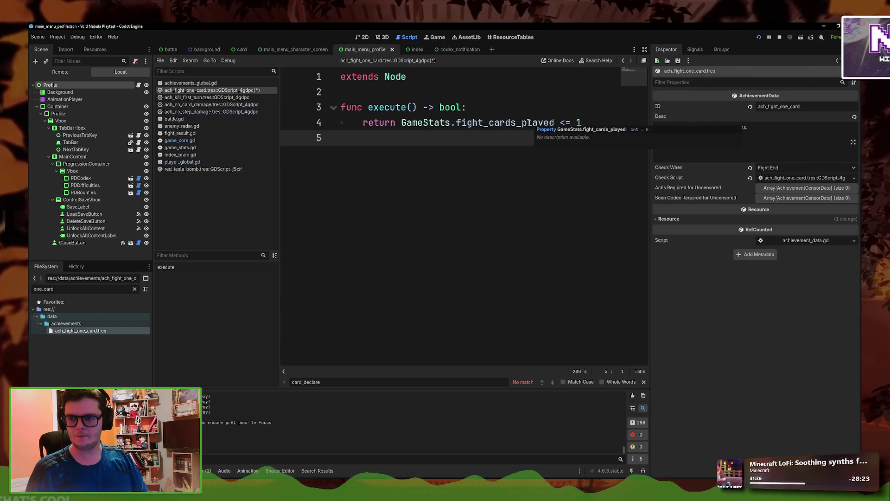
left_click_drag(587, 123, 561, 129)
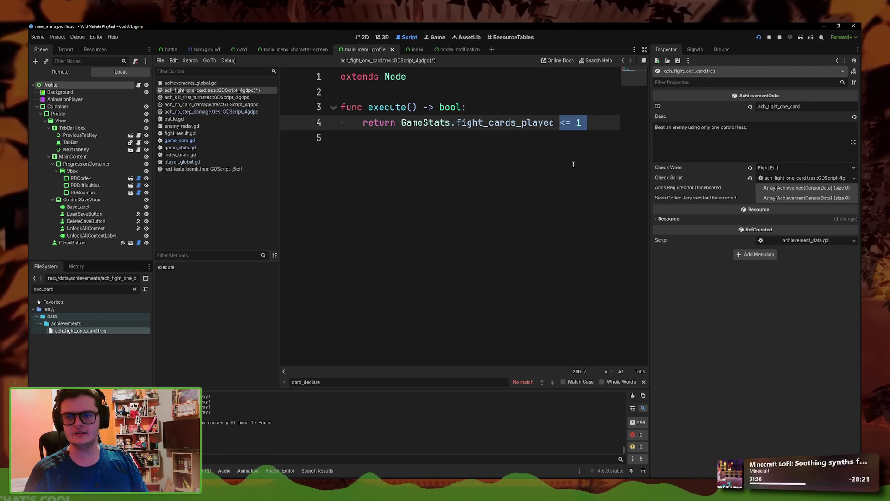
left_click(574, 186)
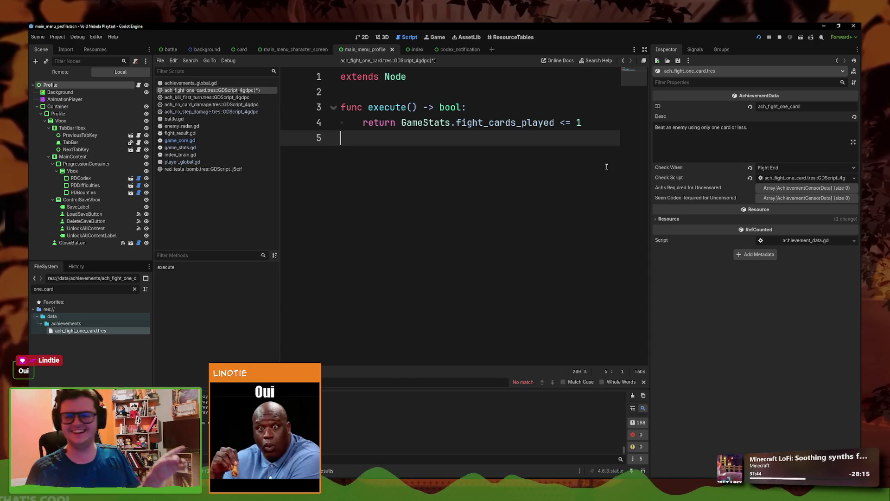
scroll(499, 159, "down", 5, "ctrl")
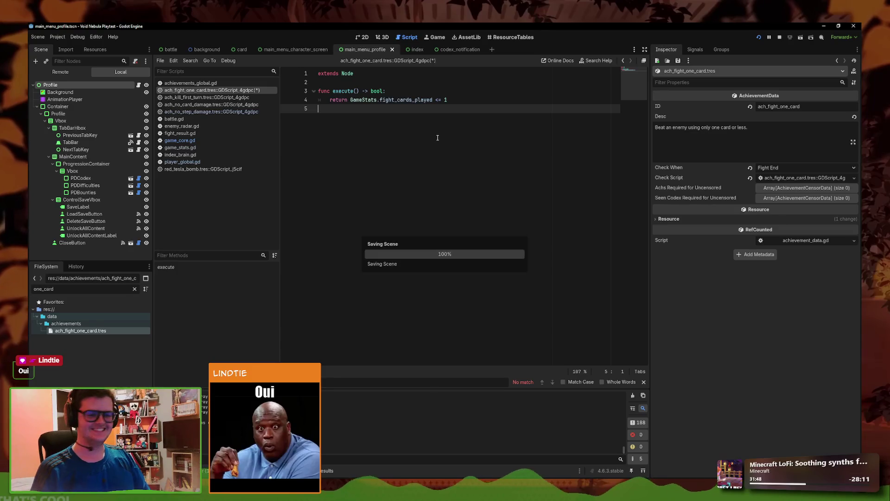
left_click(469, 103)
right_click(241, 90)
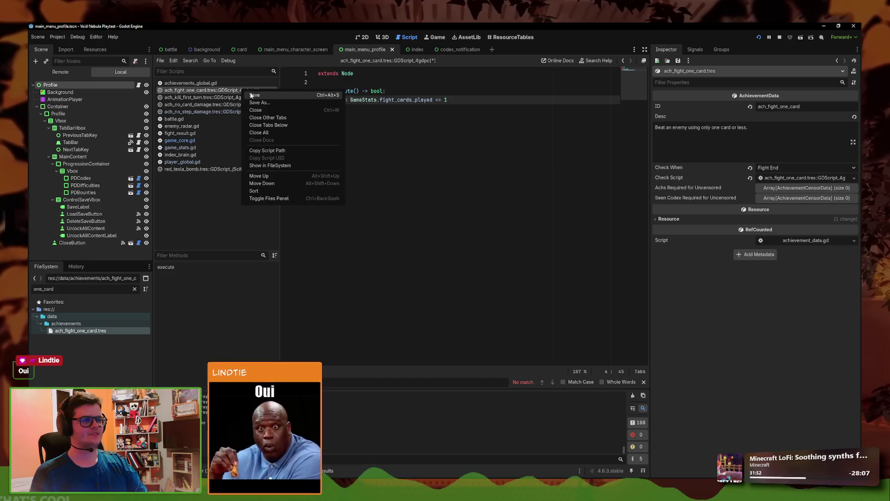
Remove the stray characters after the condition and save the check script from the script list
left_click(253, 94)
left_click(461, 112)
key("Left")
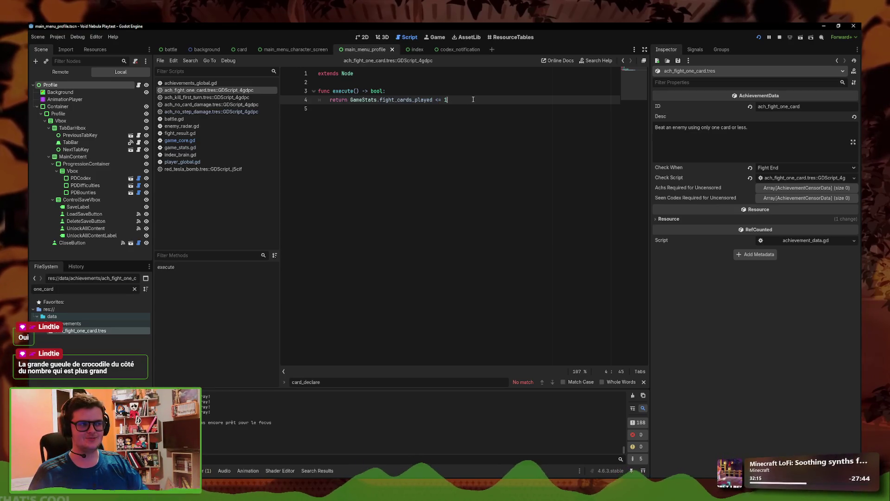
key("BackSpace")
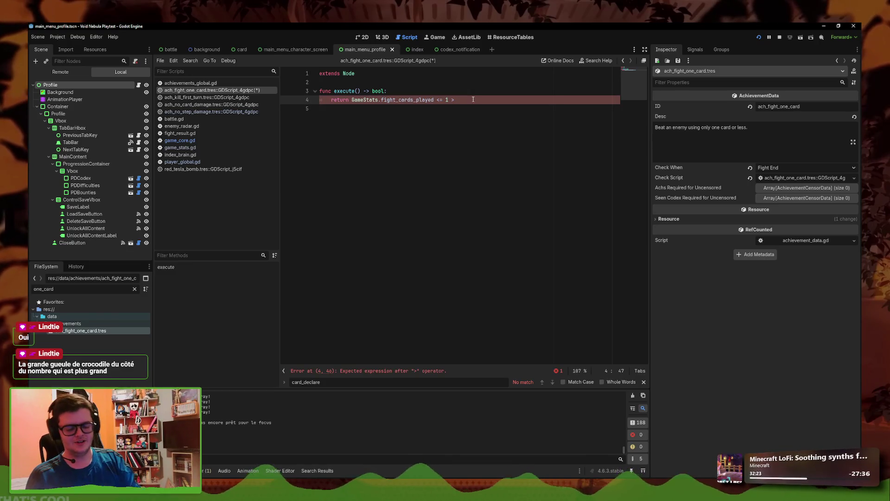
key("BackSpace")
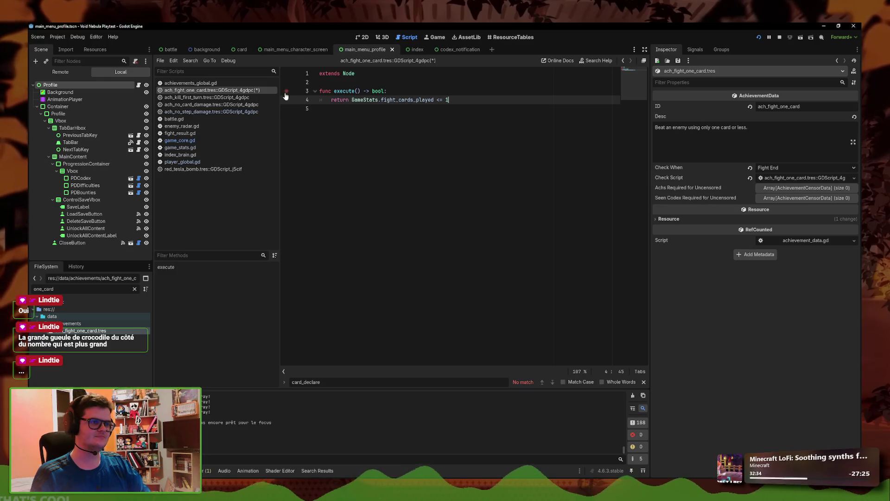
right_click(250, 91)
left_click(269, 98)
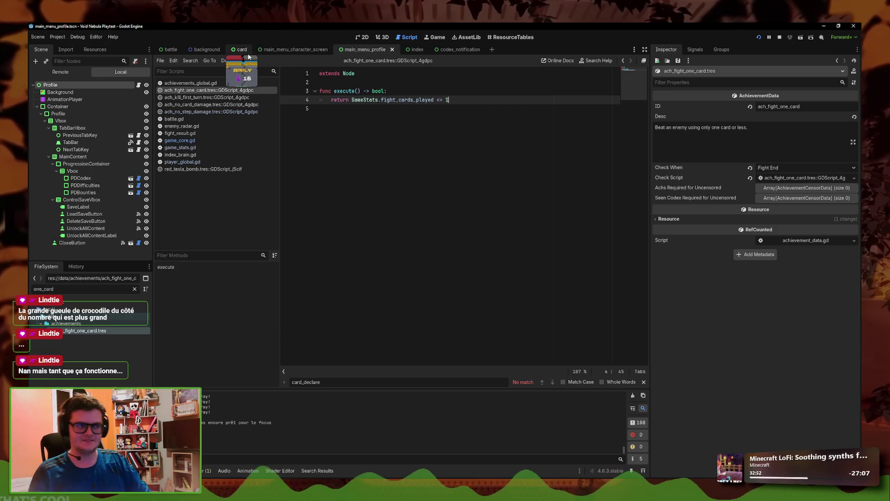
Save the finished check script once more with Ctrl+S
left_click(451, 133)
left_click(495, 102)
key("ctrl+s")
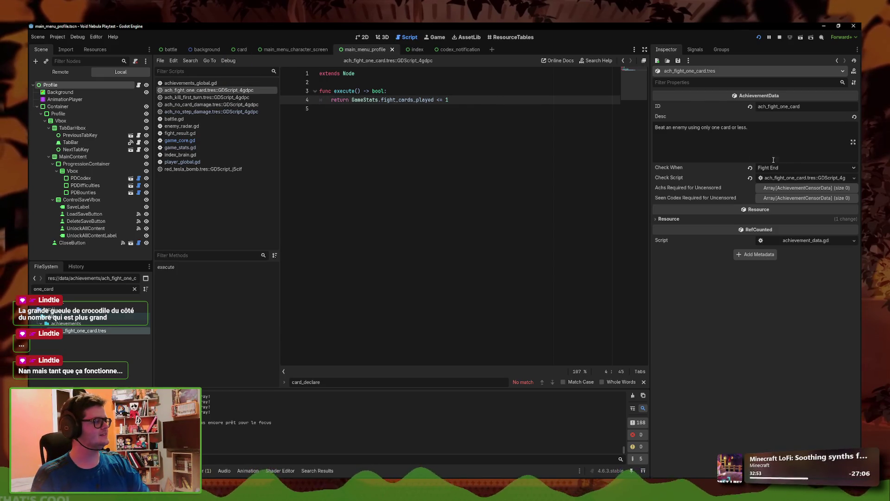
left_click(490, 166)
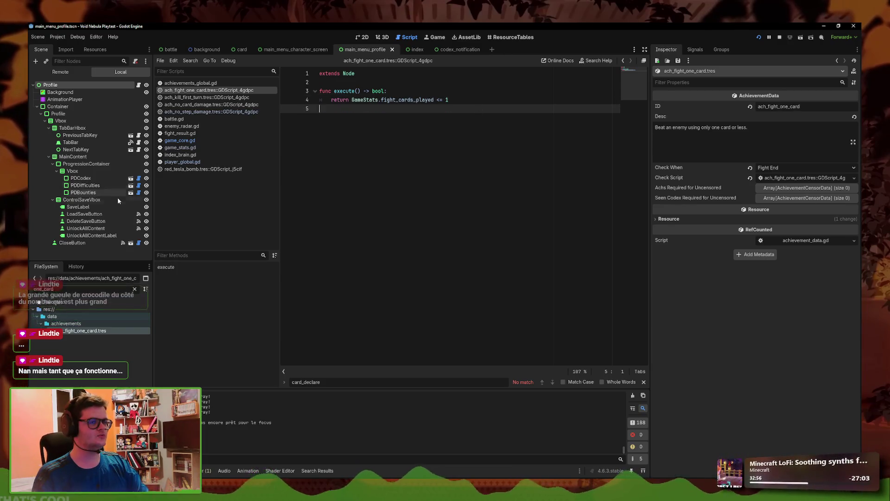
Set cheat_recursive_injection.tres's Achievement Lock to ach_fight_one_card.tres and save the cheat
type("recur")
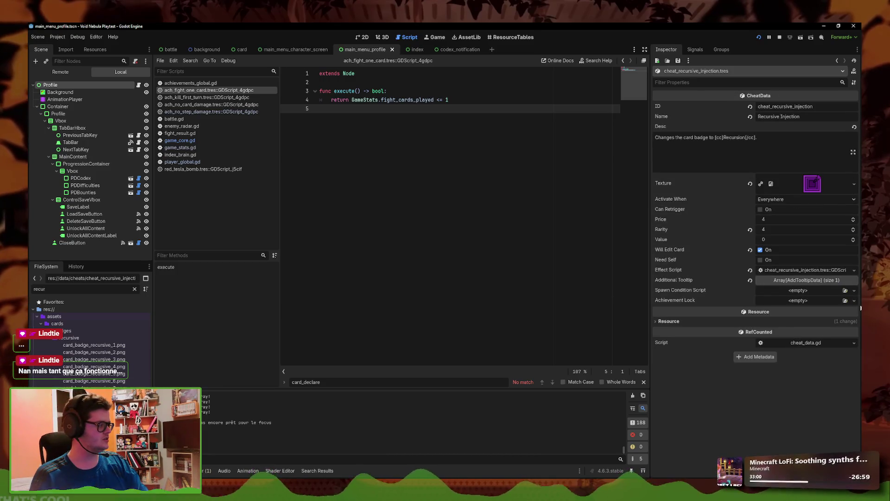
left_click(854, 300)
left_click(820, 331)
type("one_ca")
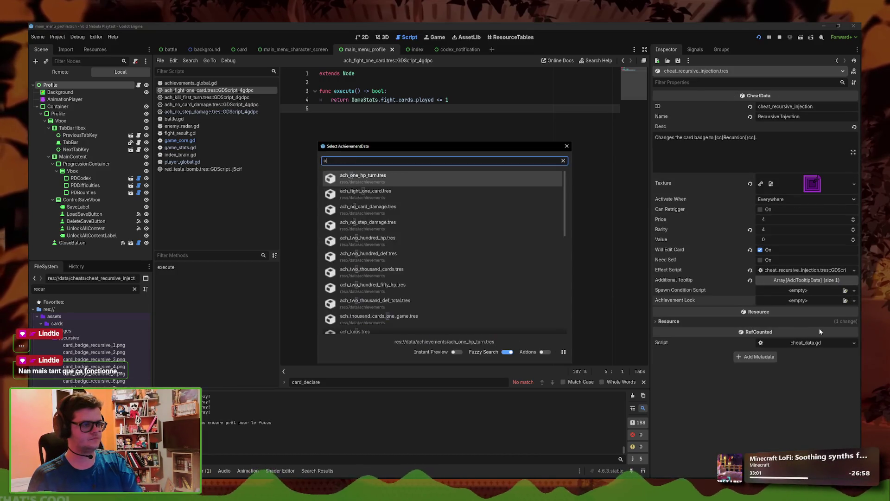
key("Return")
key("ctrl+s")
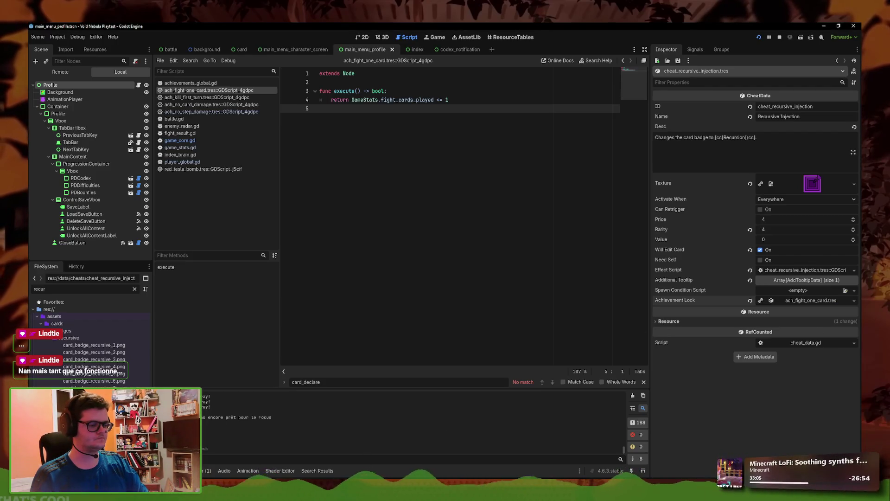
key("alt+Tab")
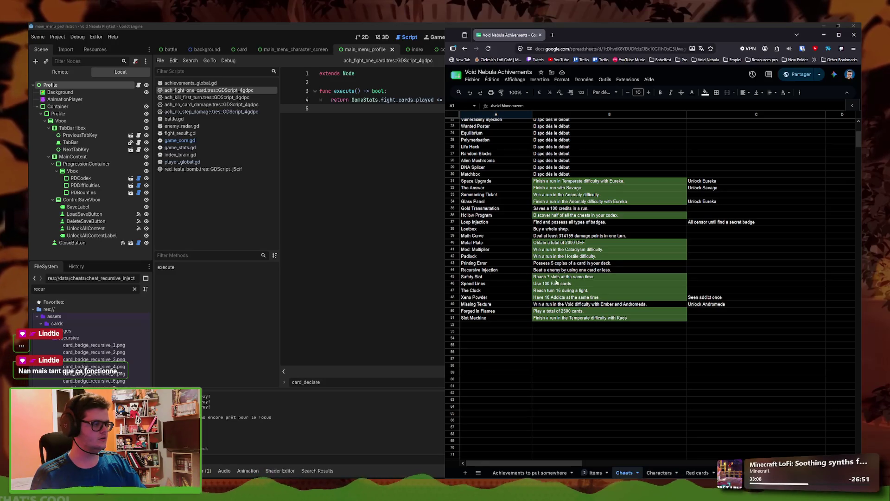
left_click(332, 45)
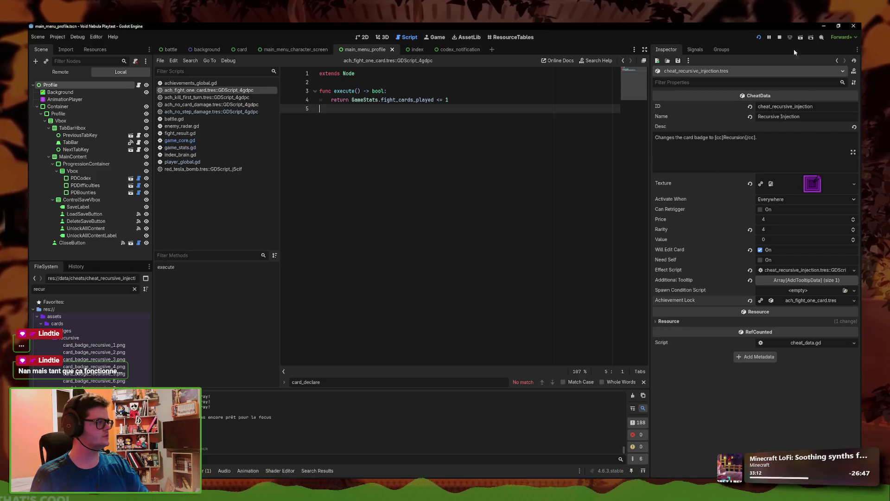
Launch the game, browse the locked cheats in the Codex, and return to the main menu
left_click(760, 38)
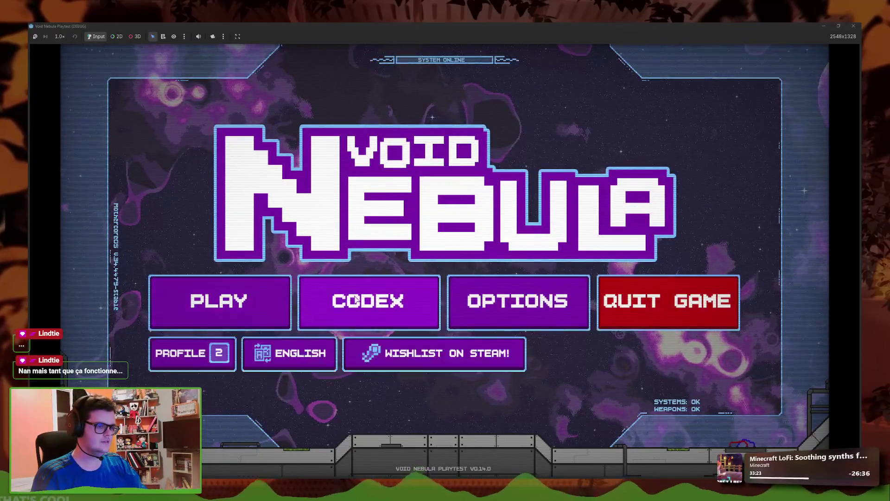
left_click(357, 302)
left_click(414, 219)
left_click(511, 332)
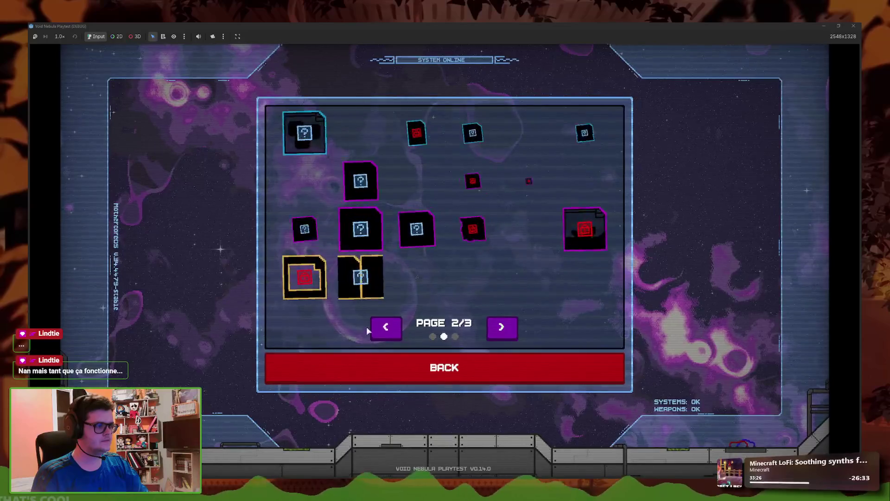
left_click(437, 366)
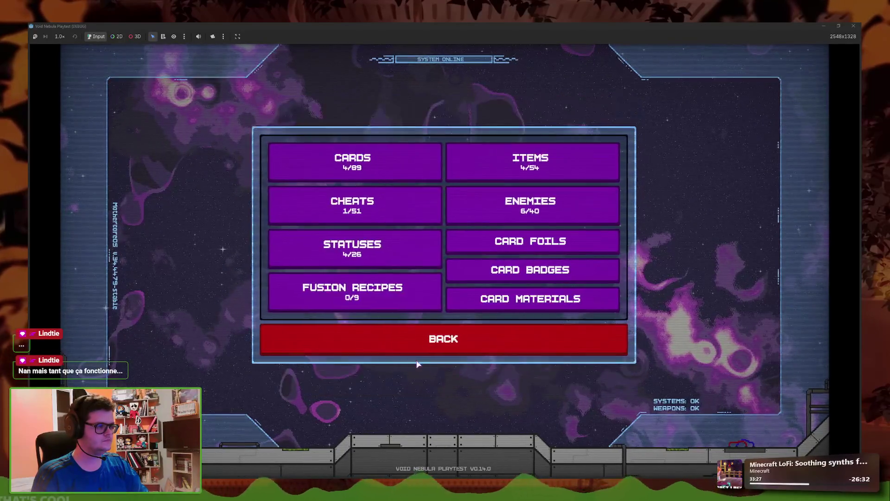
left_click(423, 341)
Start a new run as Faceless and play Insult and Cover against Viper
left_click(216, 324)
left_click(335, 121)
left_click(483, 226)
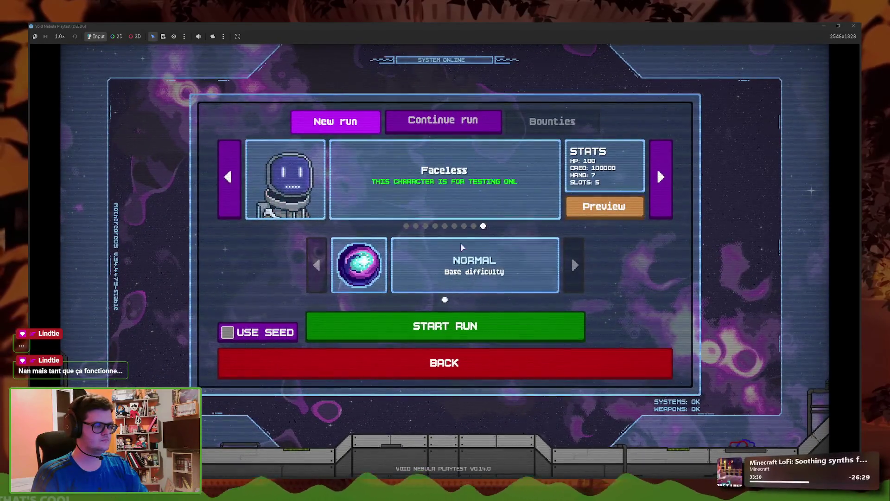
left_click(458, 326)
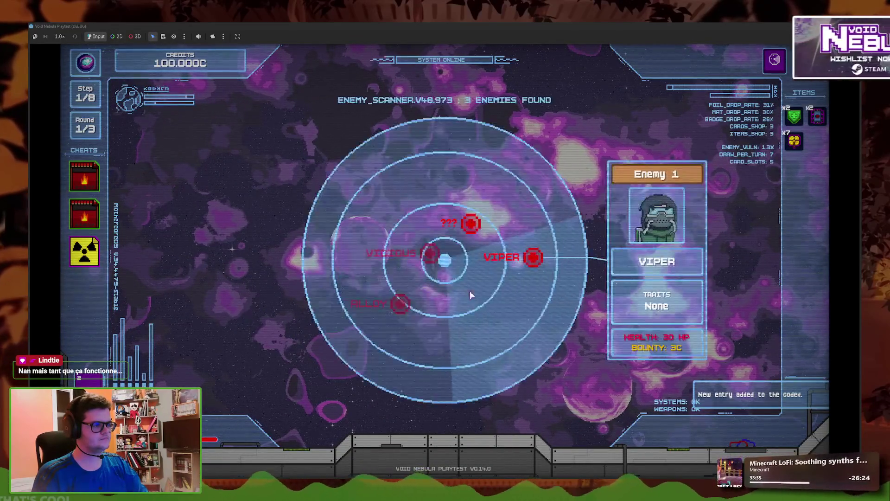
left_click(404, 425)
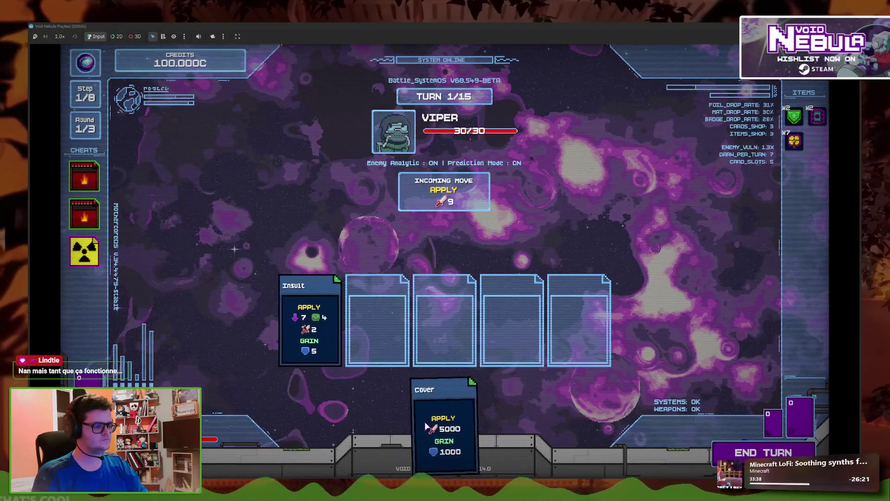
left_click(433, 424)
left_click(739, 447)
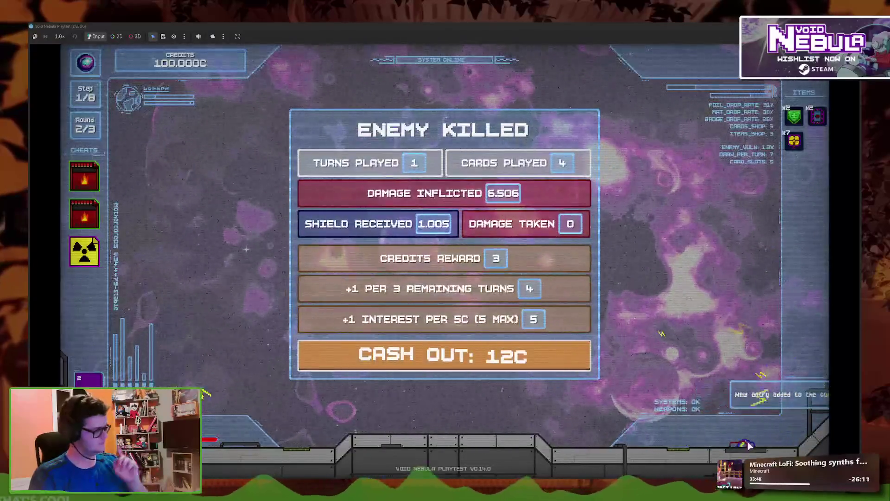
Cash out the Viper win, play Cover against Alloy, then stop the playtest with F8
left_click(441, 355)
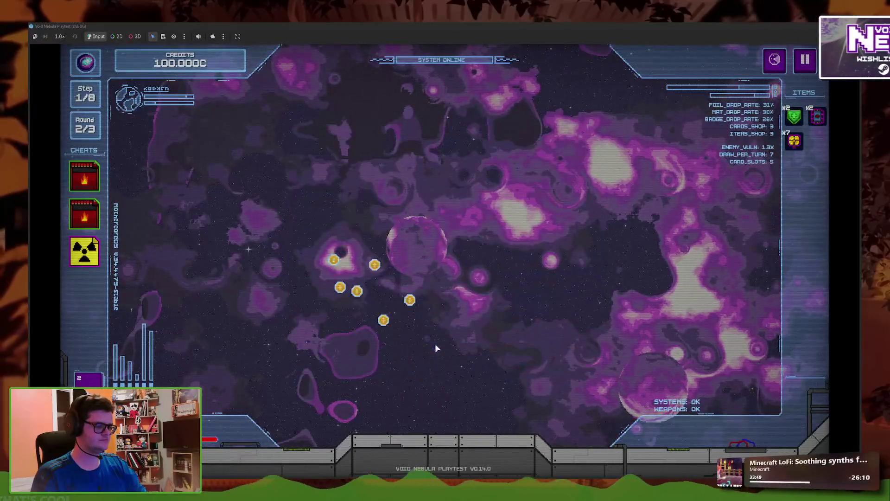
left_click(612, 364)
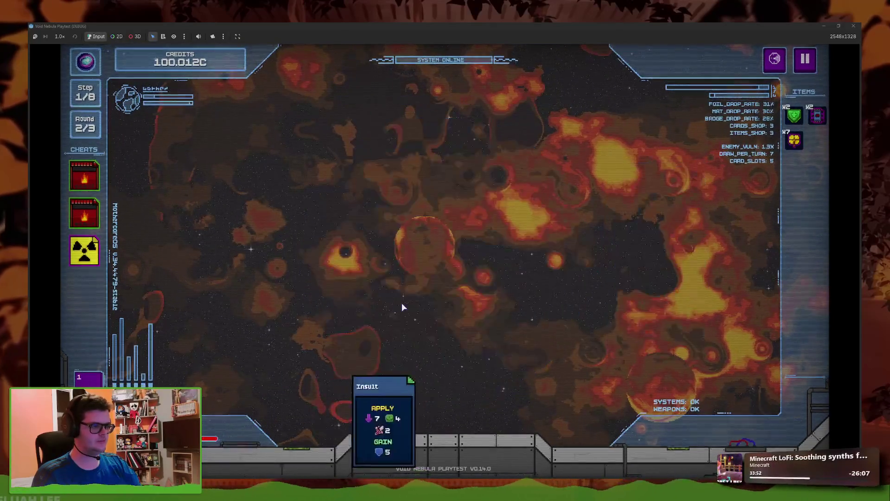
left_click(469, 408)
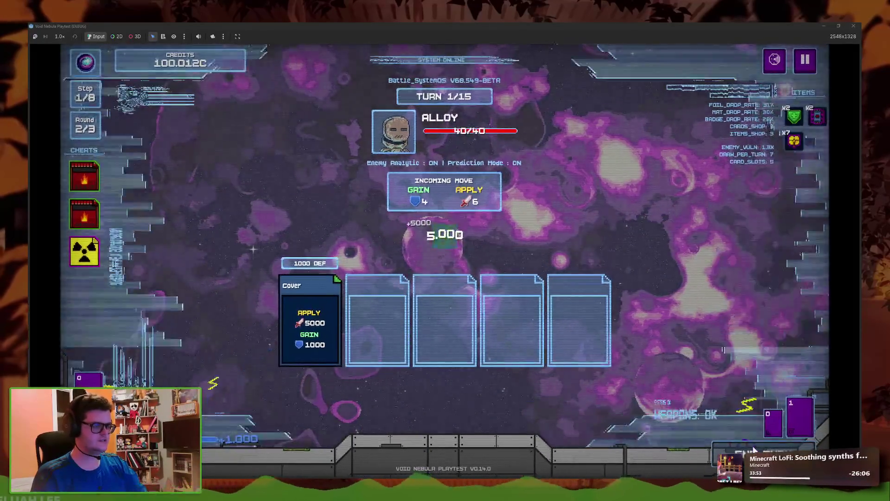
left_click(754, 449)
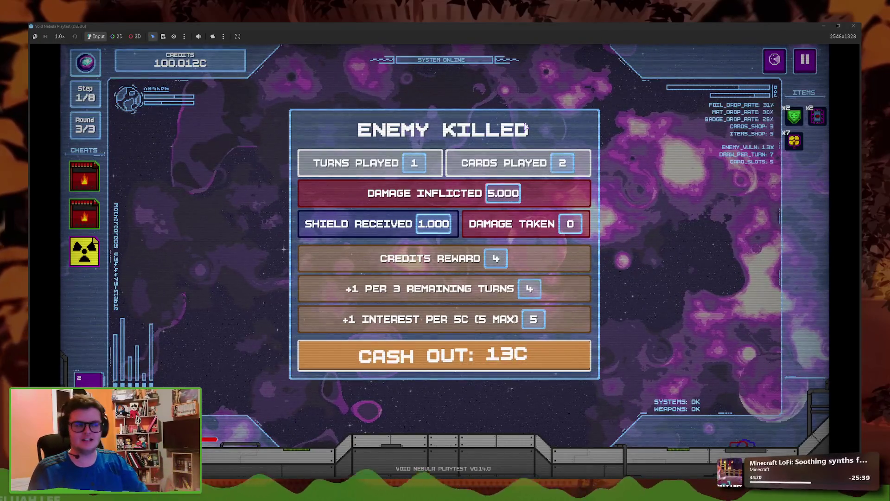
key("F8")
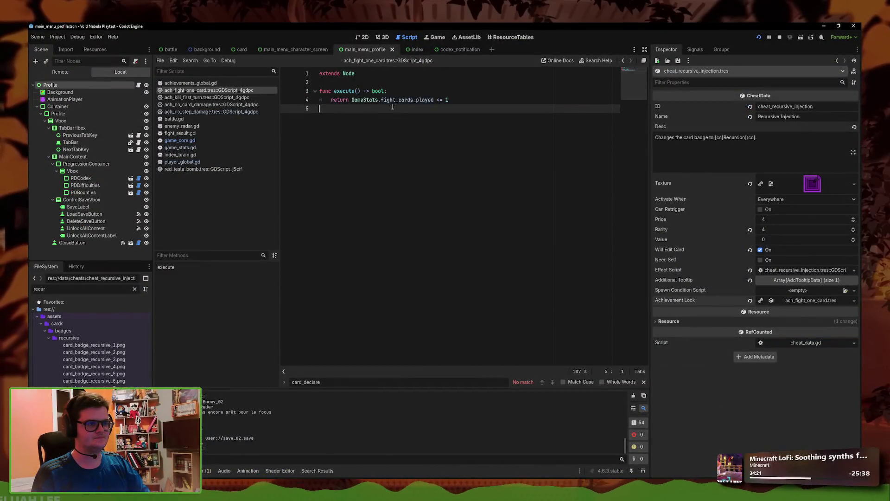
Select increment_cards_played in game_stats.gd and search all project files for it
left_click_drag(434, 100, 390, 100)
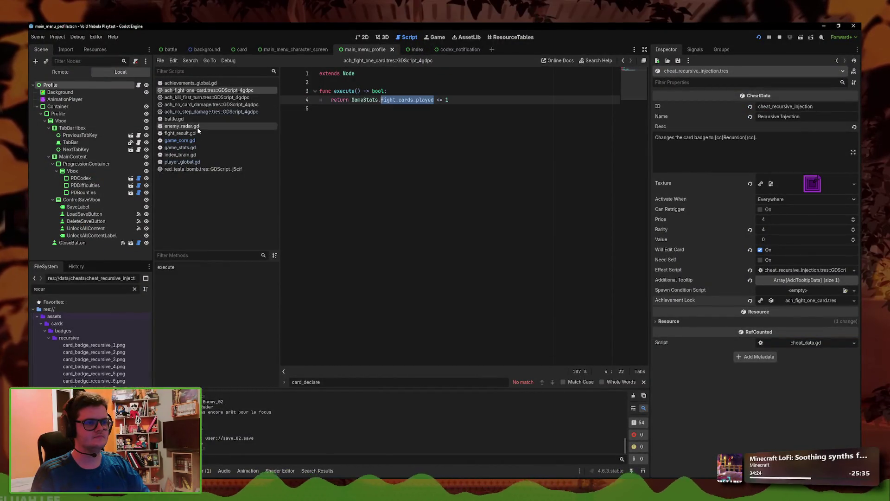
left_click(180, 147)
left_click(396, 284)
scroll(399, 246, "down", 8)
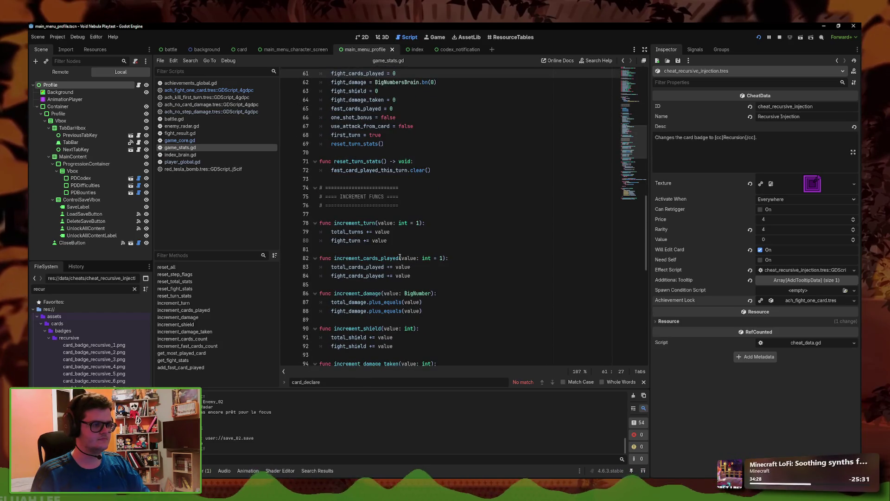
left_click_drag(399, 258, 346, 258)
left_click(190, 60)
left_click(204, 116)
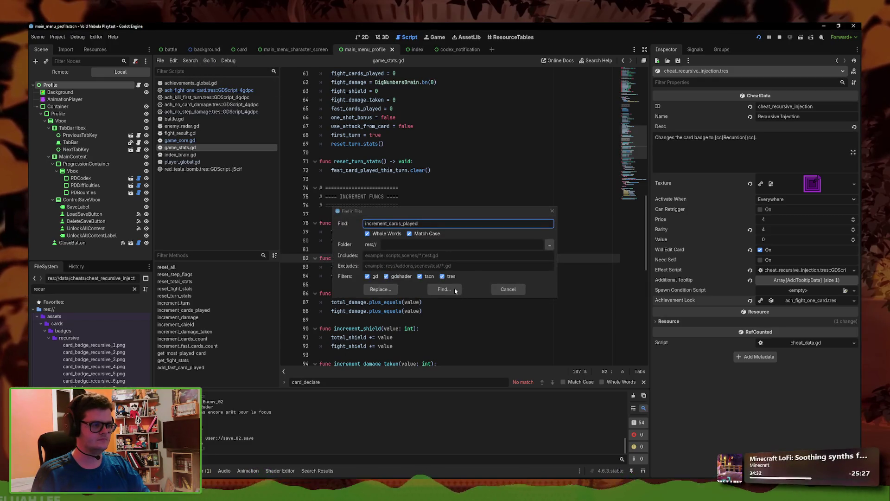
left_click(456, 289)
Review the search results, ending on the increment_cards_played call at line 232 in execute_card
left_click(282, 401)
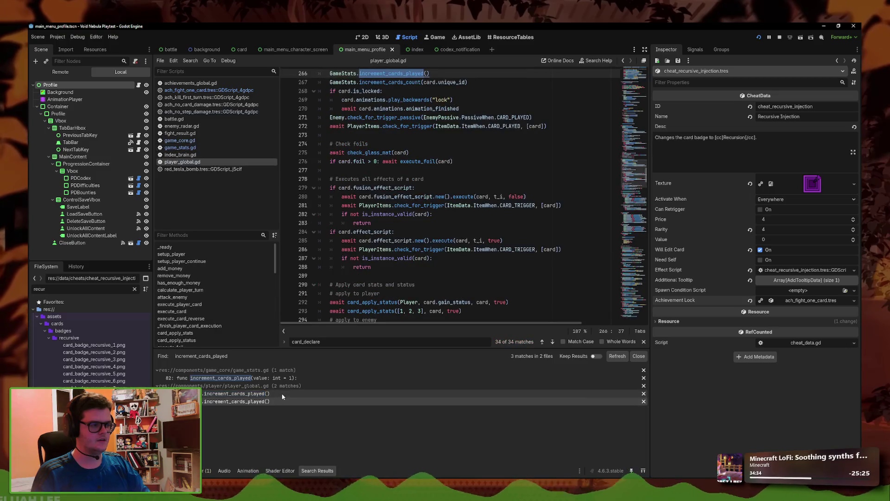
left_click(236, 393)
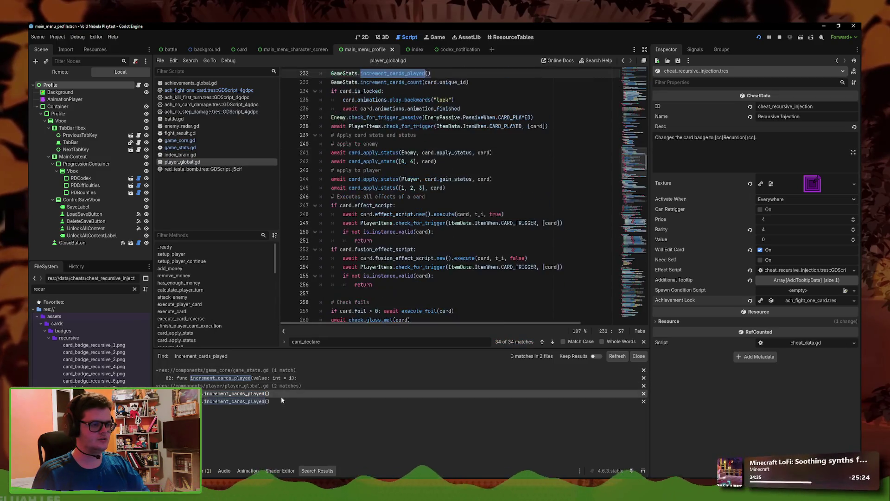
mouse_move(366, 255)
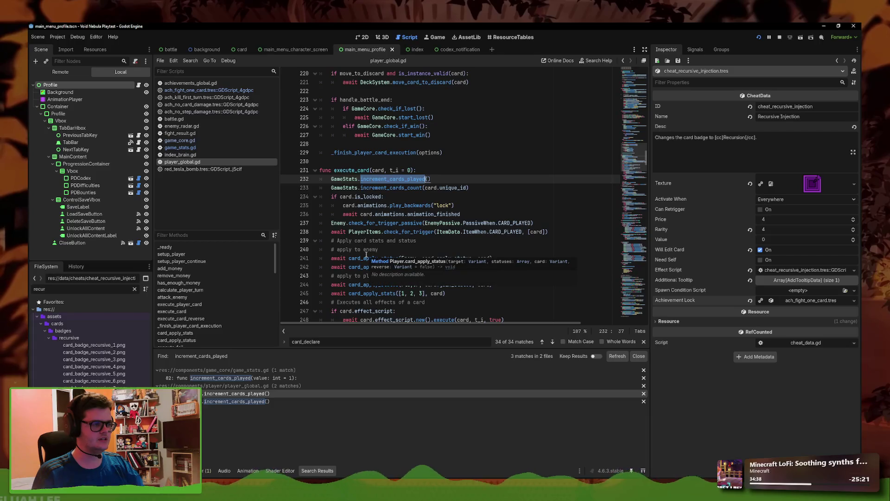
left_click(260, 378)
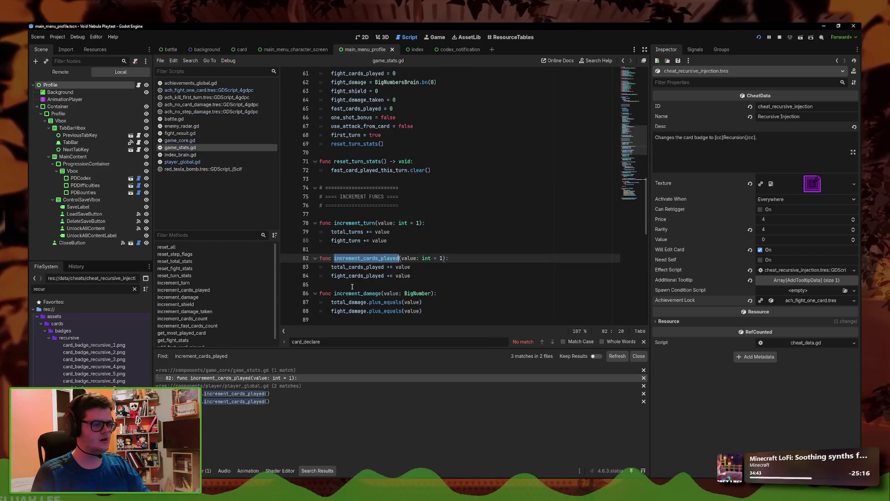
scroll(381, 276, "up", 1)
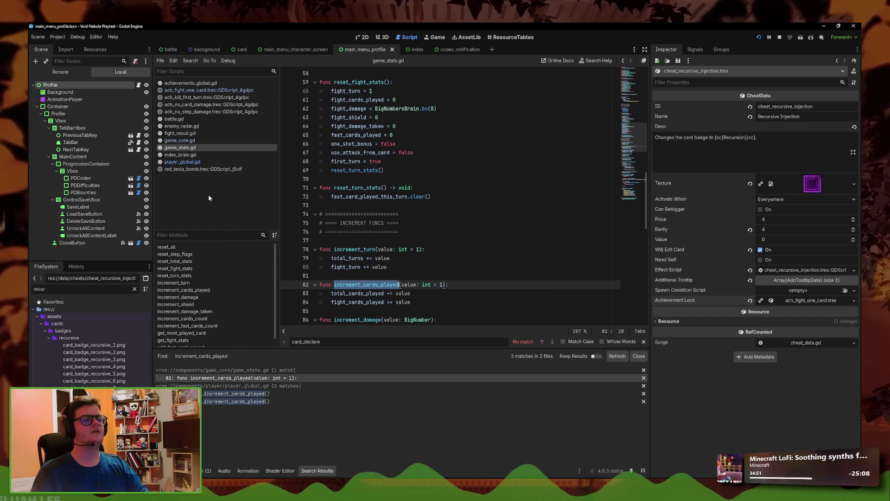
left_click(251, 393)
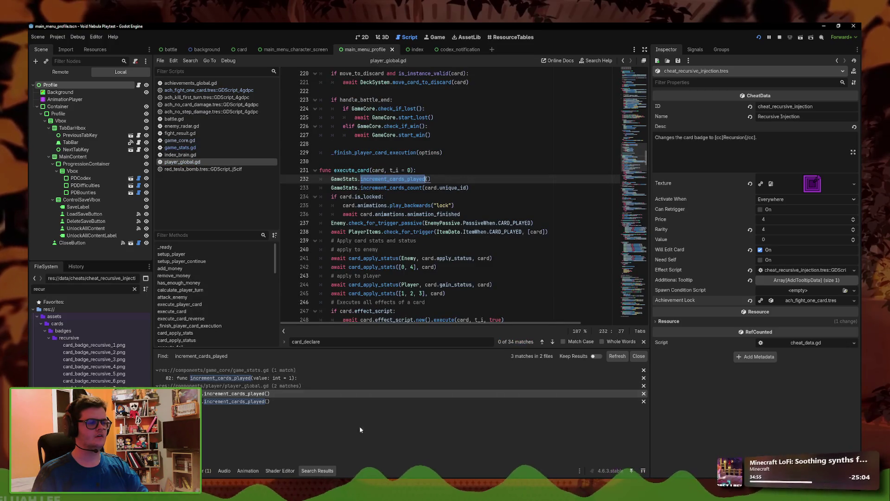
mouse_move(351, 466)
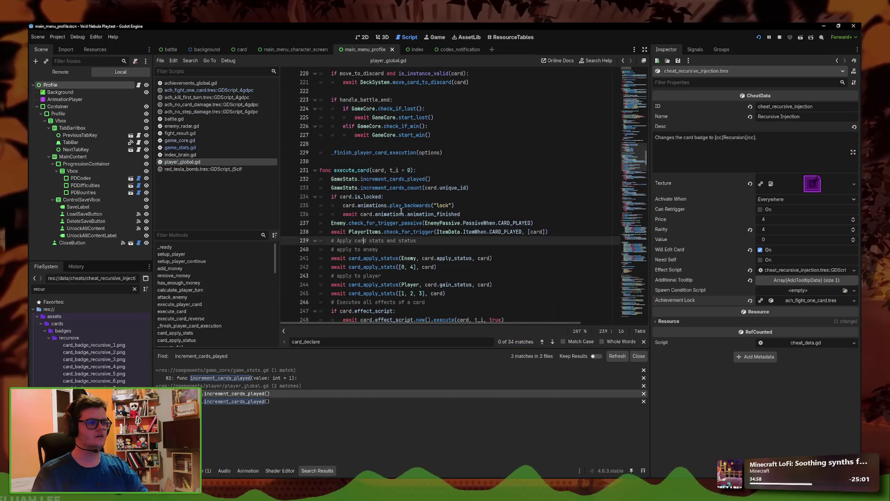
scroll(394, 232, "up", 2)
left_click(448, 231)
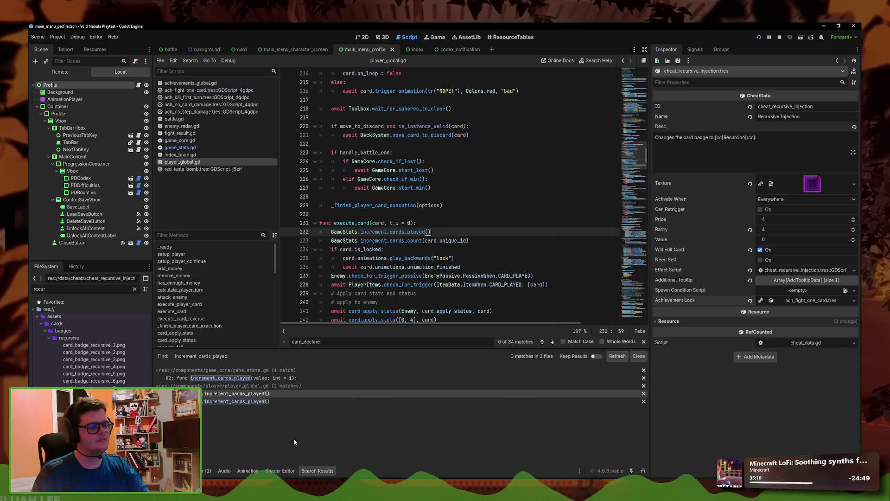
left_click(352, 447)
Cash out the Enemy Killed rewards, check the two-card deck, then hide the game window
left_click(312, 369)
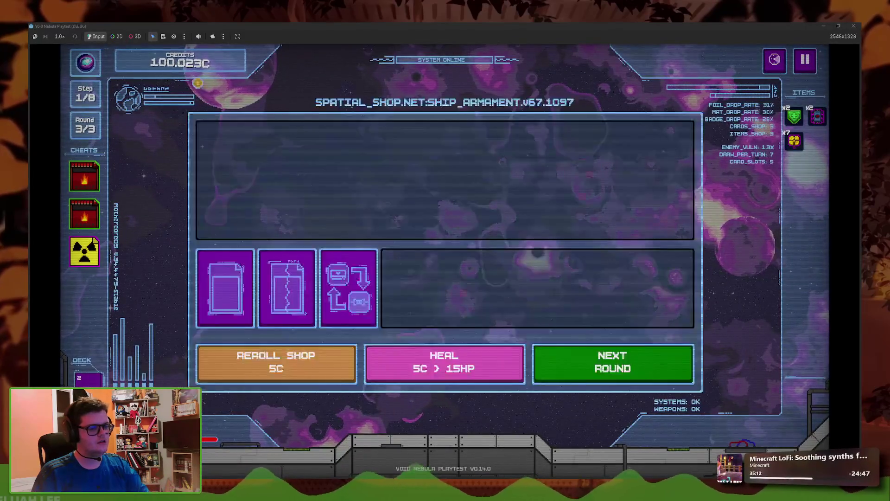
left_click(88, 377)
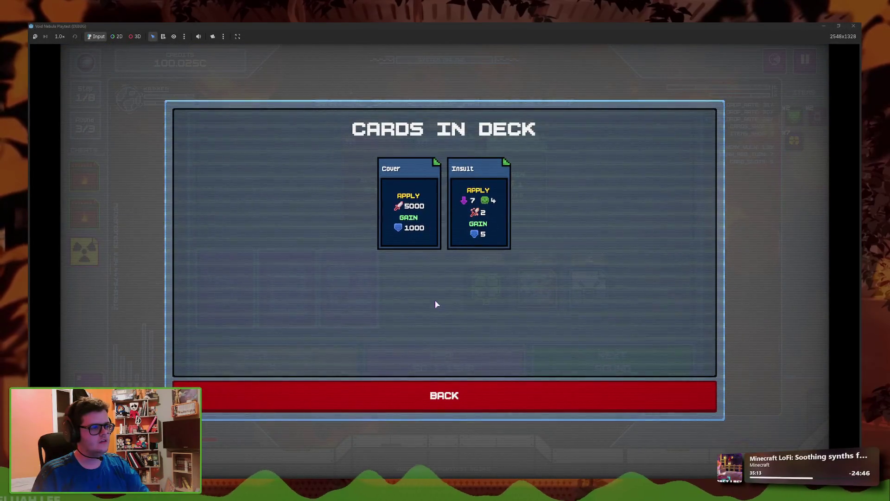
left_click(441, 392)
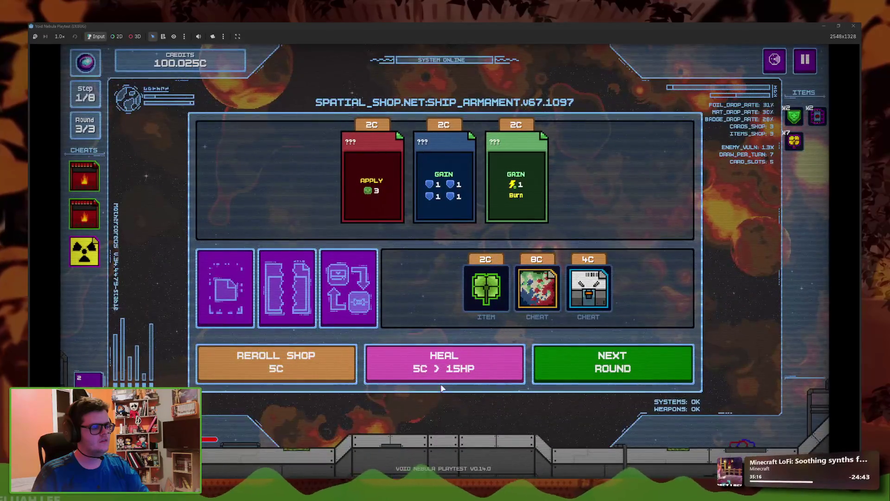
mouse_move(268, 326)
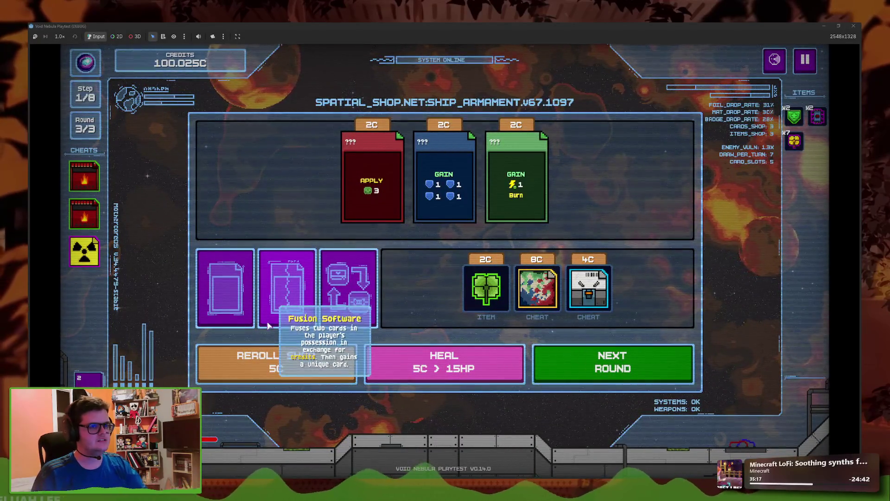
left_click(823, 25)
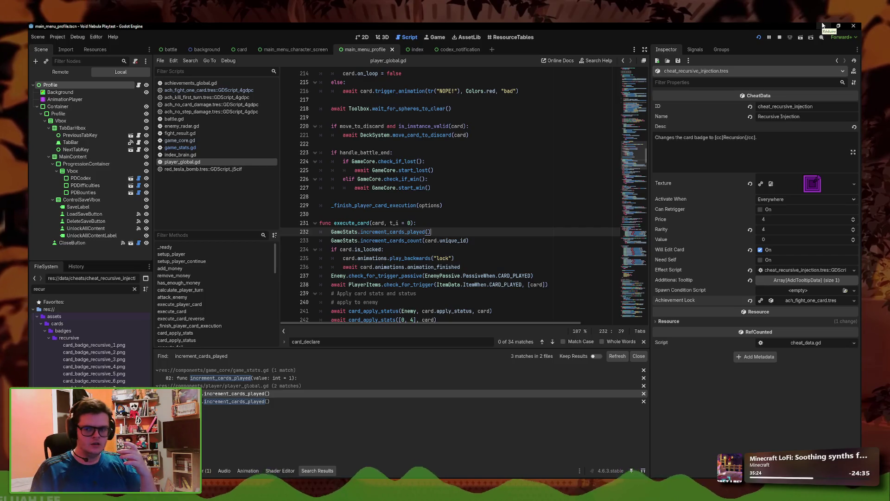
Review the counting calls at line 232 in execute_card and line 266 in execute_card_reverse
triple_click(448, 231)
left_click(455, 231)
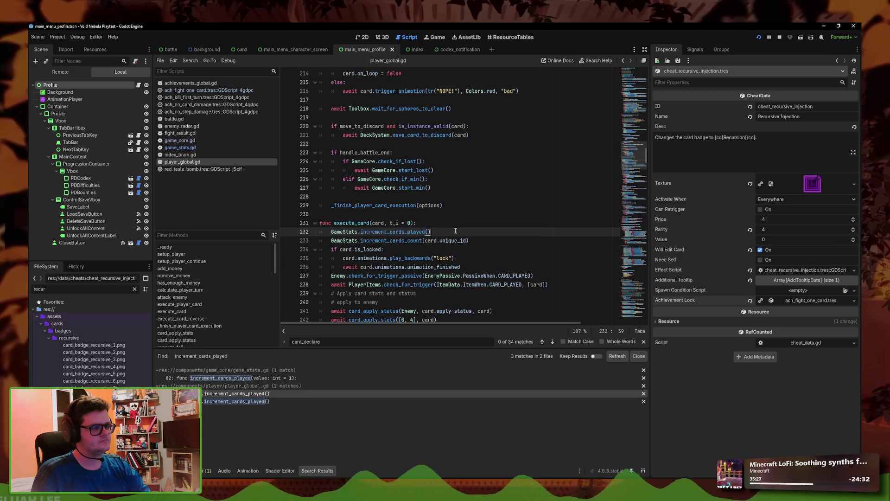
left_click(404, 242, "ctrl")
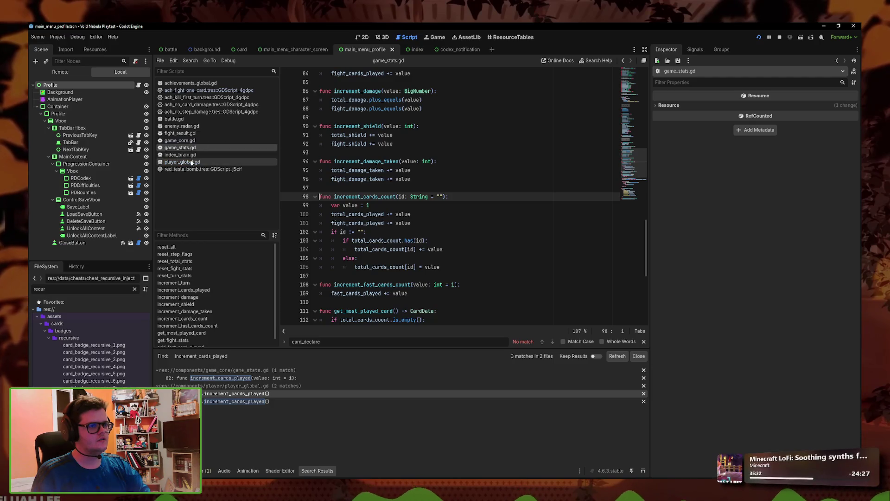
left_click(259, 401)
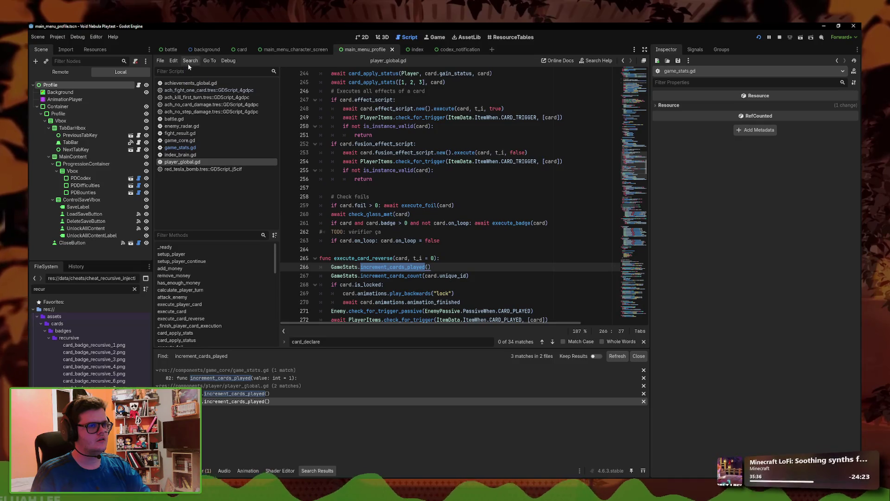
scroll(431, 277, "up", 2)
scroll(431, 277, "down", 2)
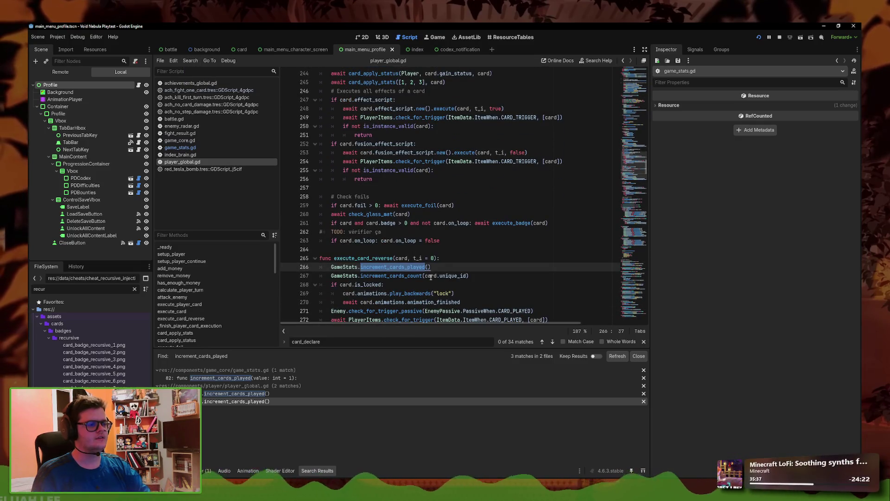
triple_click(434, 267)
key("ctrl+c")
scroll(437, 264, "up", 6)
scroll(437, 264, "down", 10)
Search player_global.gd for 'execute_card' and reach its call at line 207 in execute_player_card
key("ctrl+f")
type("e")
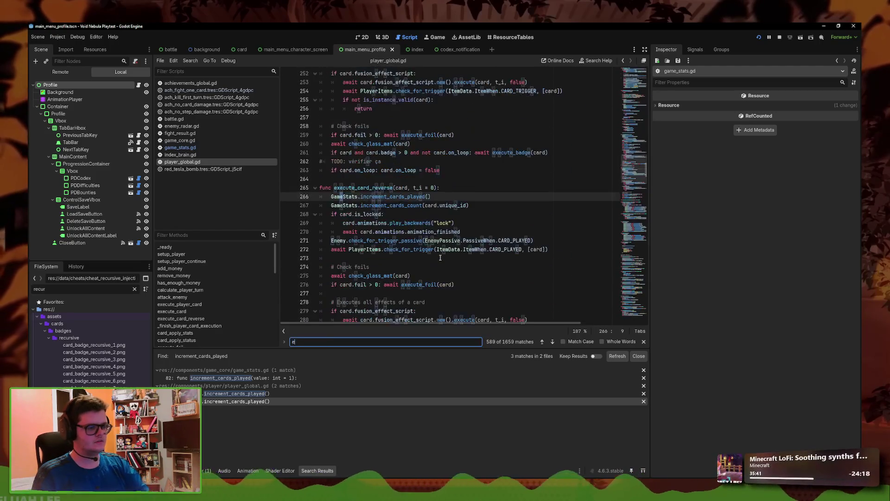
type("xecute_card")
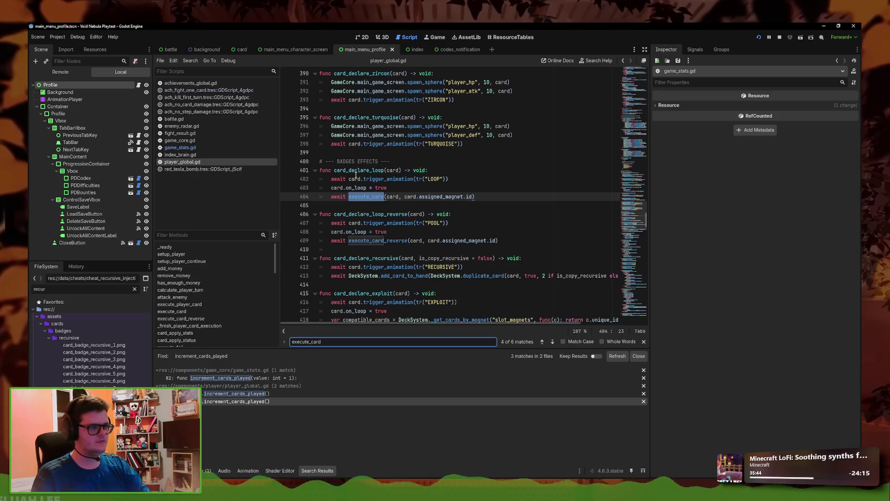
left_click(543, 342)
left_click(543, 342)
left_click(543, 342)
scroll(465, 290, "up", 4)
scroll(390, 217, "down", 1)
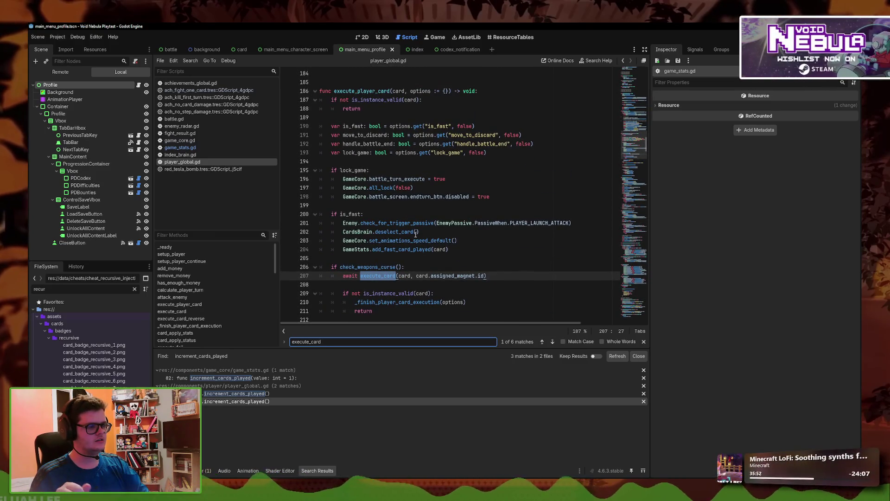
left_click(412, 267)
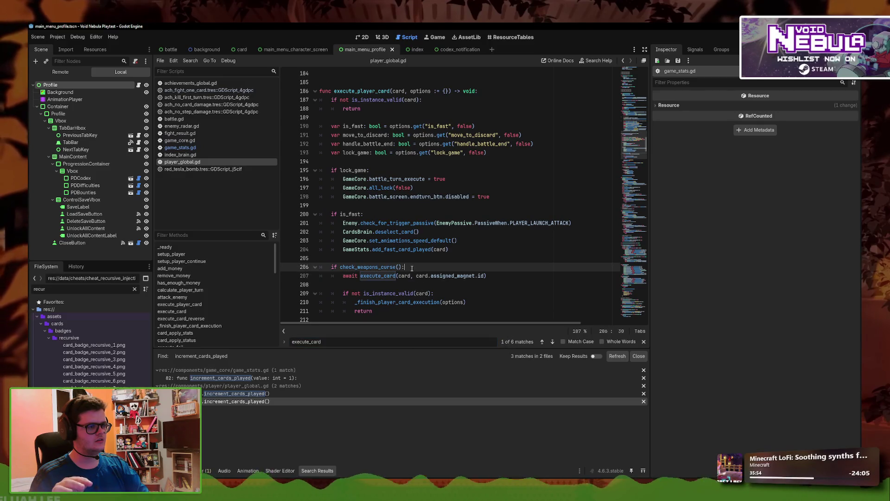
scroll(412, 268, "down", 1)
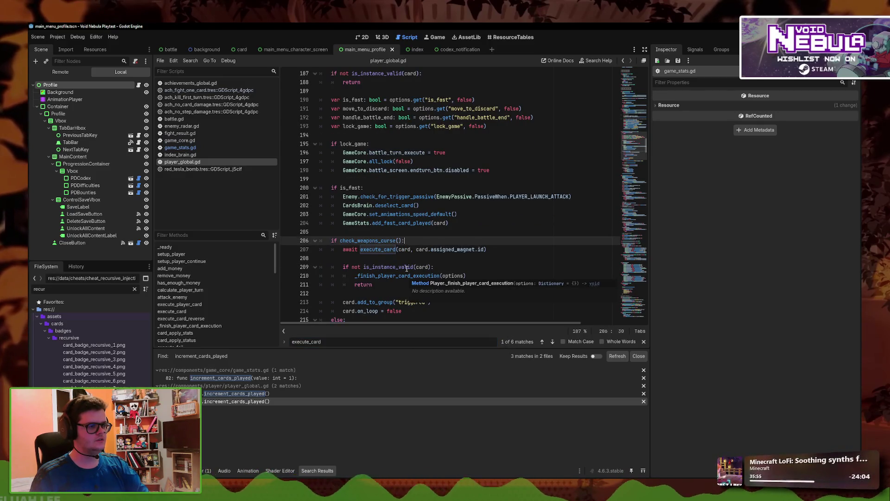
scroll(407, 271, "down", 2)
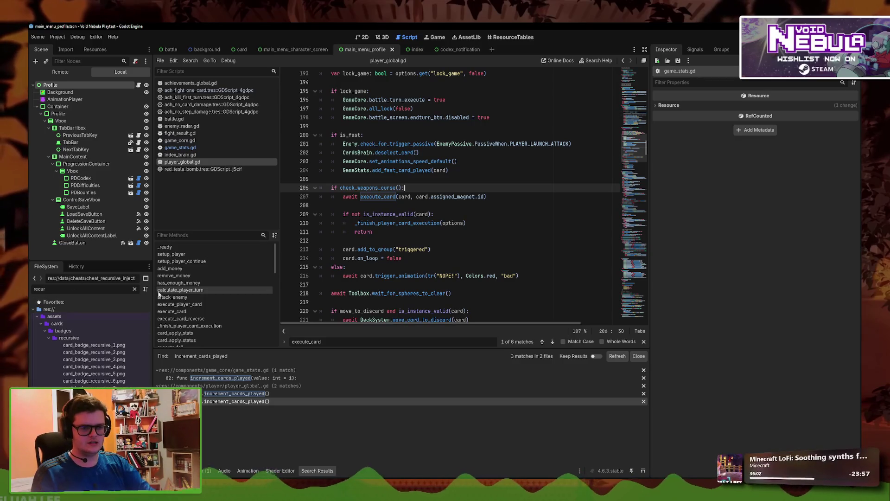
Filter FileSystem for 'again' and open the green_again.tres card data
key("BackSpace")
key("BackSpace")
type("ain")
left_click(73, 331)
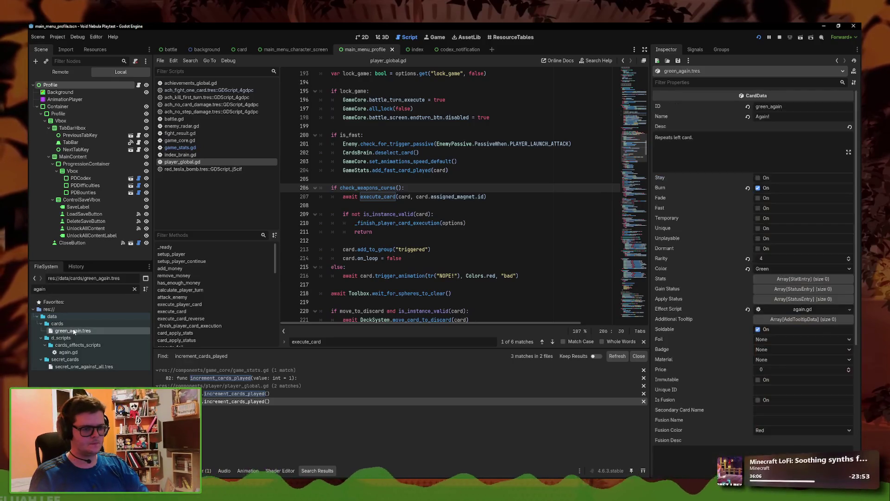
Paste the two indented GameStats counting lines above 'await execute_card' in execute_player_card and save
left_click(811, 310)
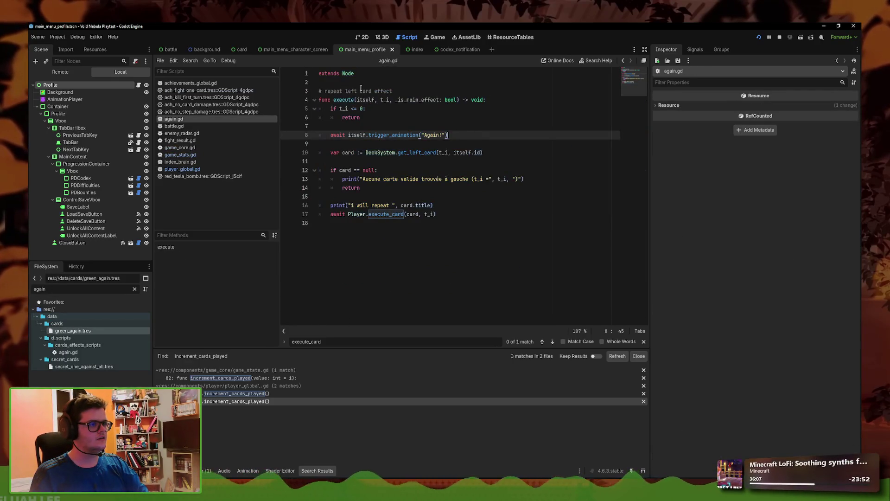
left_click(376, 215, "ctrl")
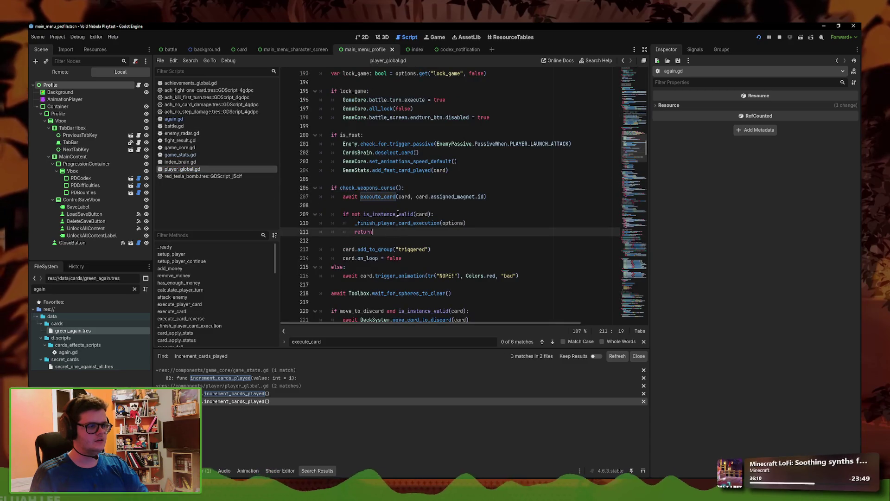
left_click(415, 197)
key("ctrl+v")
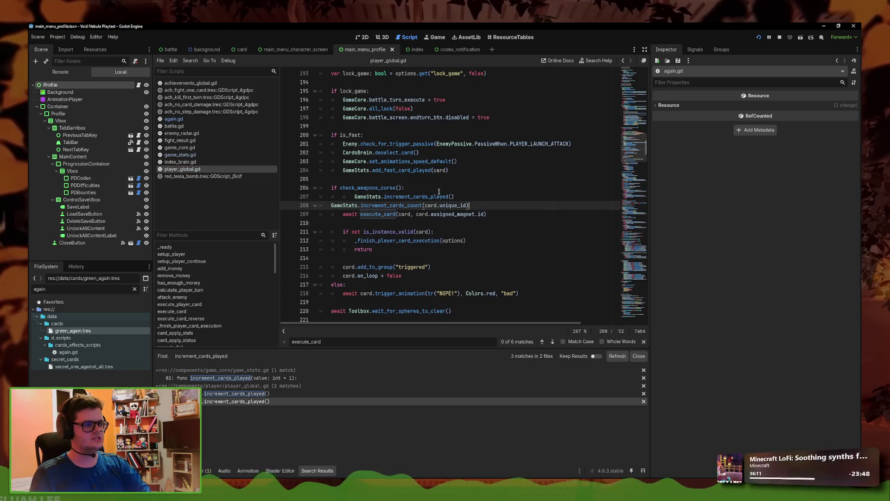
left_click(355, 196)
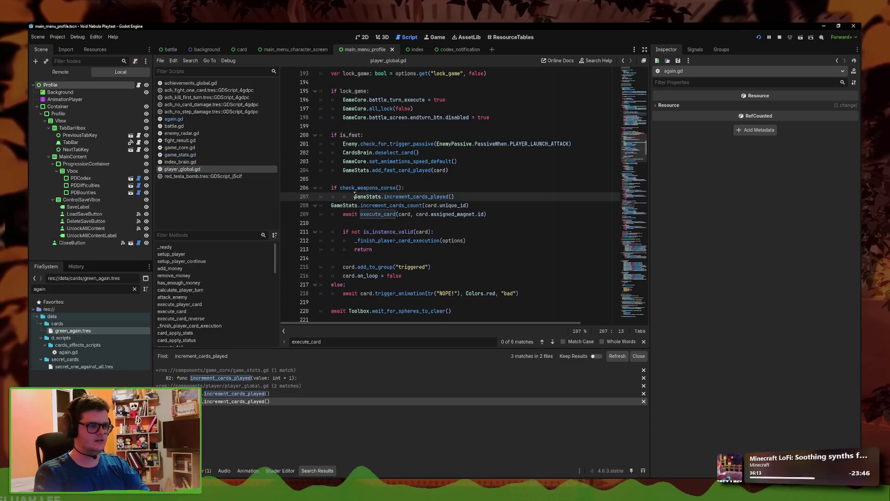
left_click(326, 207)
key("Tab")
key("ctrl+s")
Delete the old counting lines from execute_card and save player_global.gd
left_click(253, 395)
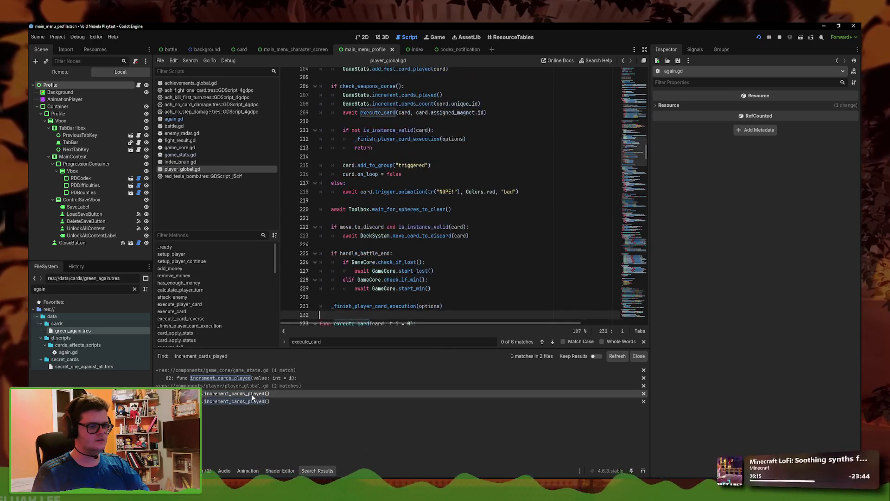
scroll(416, 320, "down", 2)
left_click(618, 356)
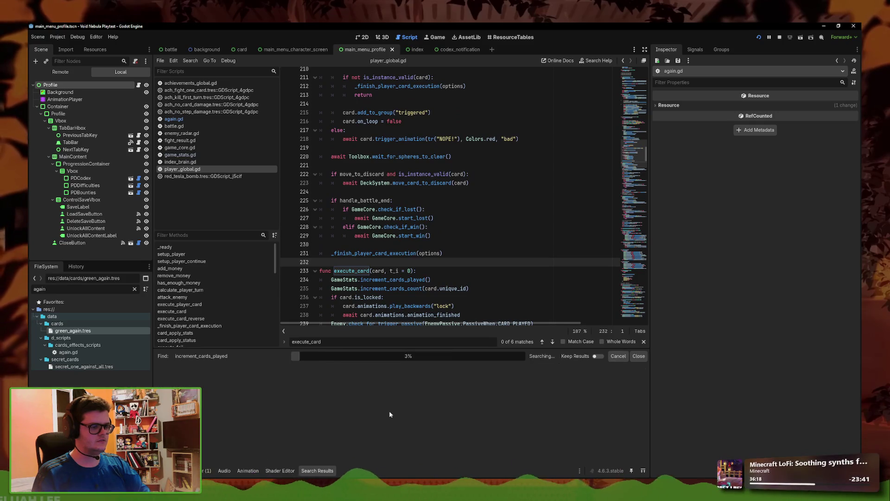
left_click(271, 394)
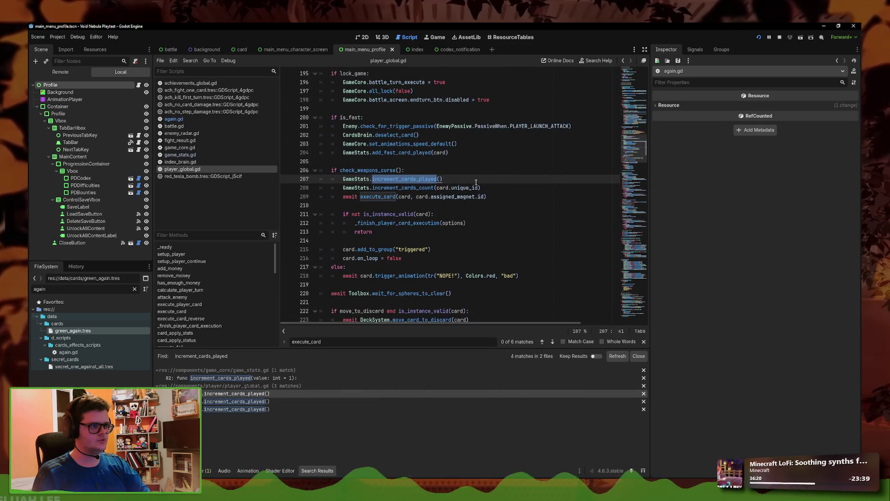
left_click(277, 401)
left_click_drag(474, 270, 417, 253)
key("BackSpace")
key("ctrl+s")
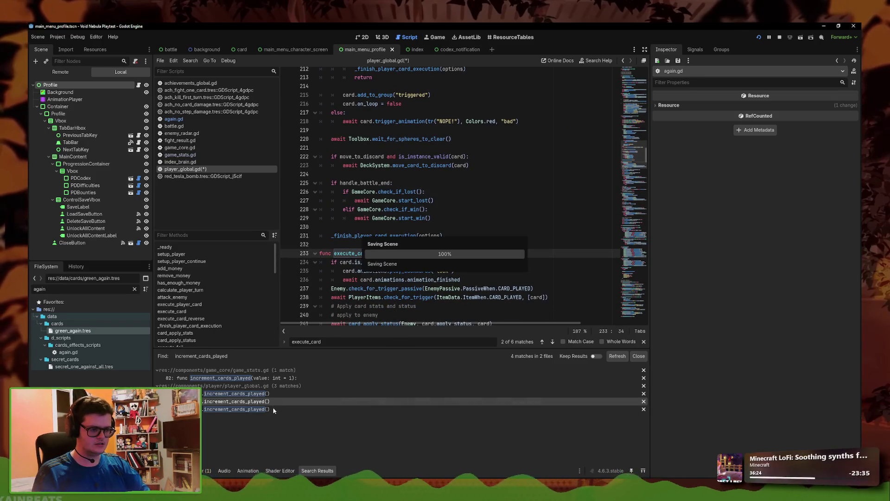
Delete the counting lines from execute_card_reverse, leaving only the line-207 call
left_click(271, 409)
left_click_drag(440, 288, 469, 306)
key("BackSpace")
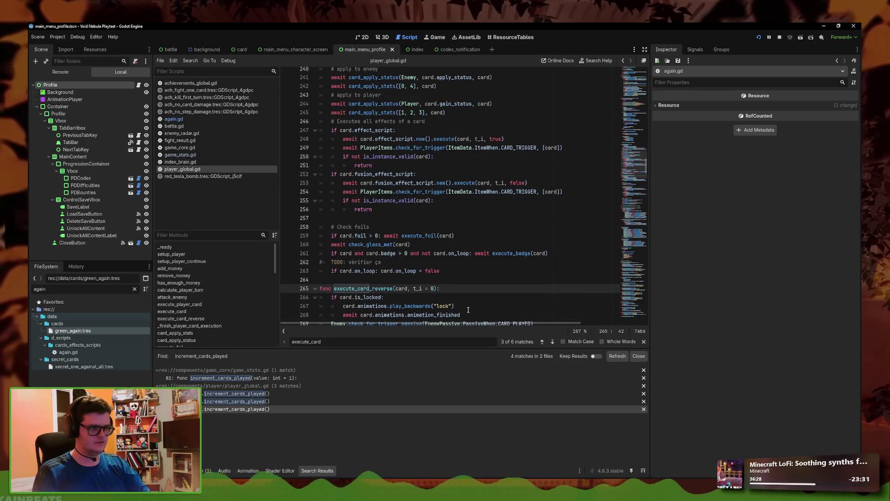
left_click(621, 358)
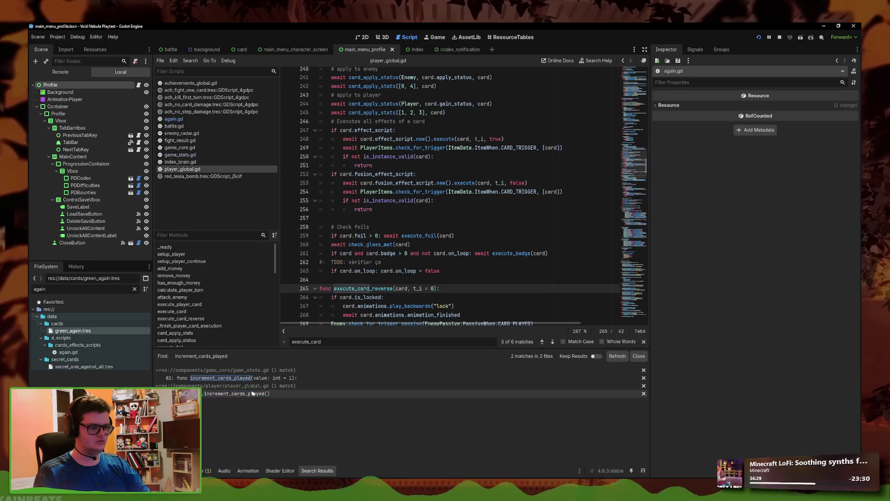
left_click(237, 394)
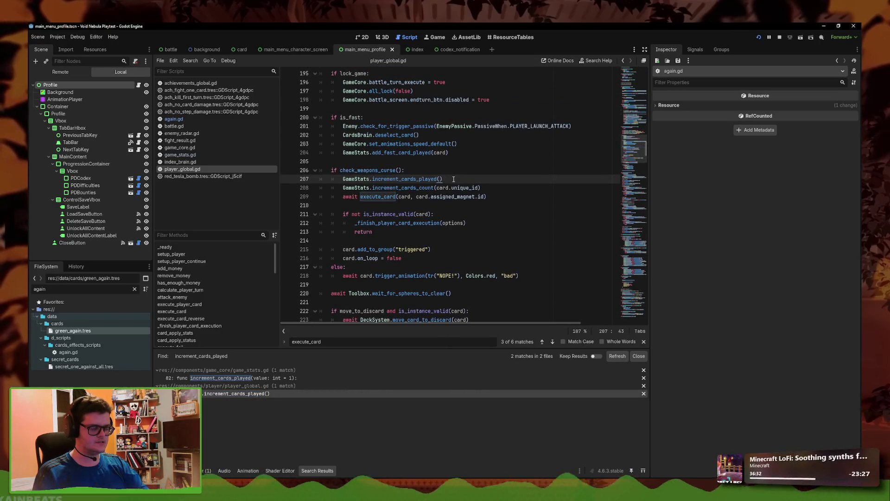
key("F5")
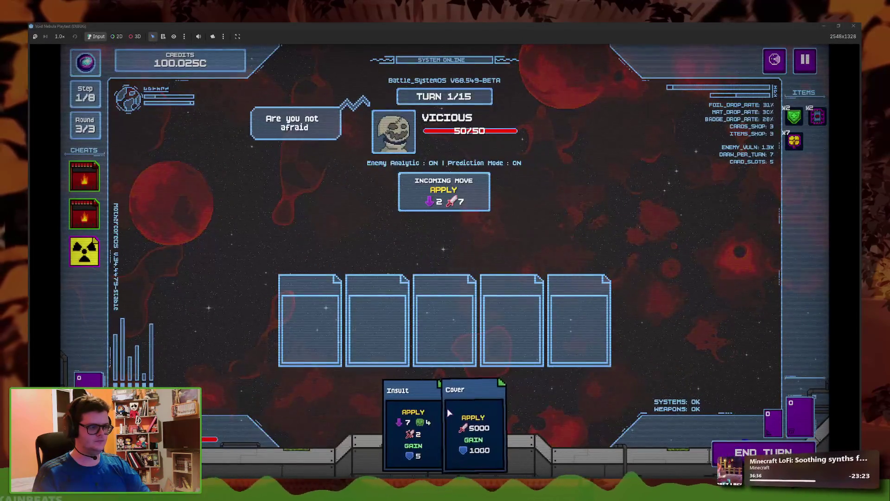
Play Cover against VICIOUS and take the item reward, reaching a 2-cards-played summary
left_click(459, 421)
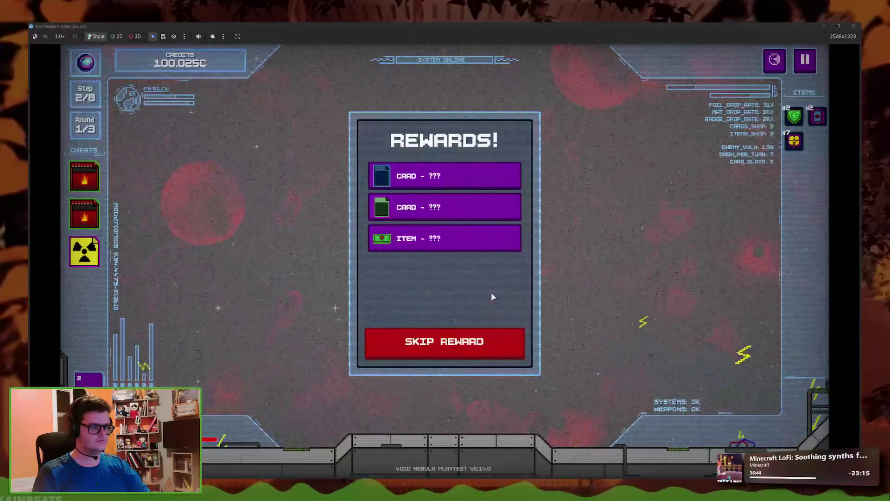
left_click(461, 246)
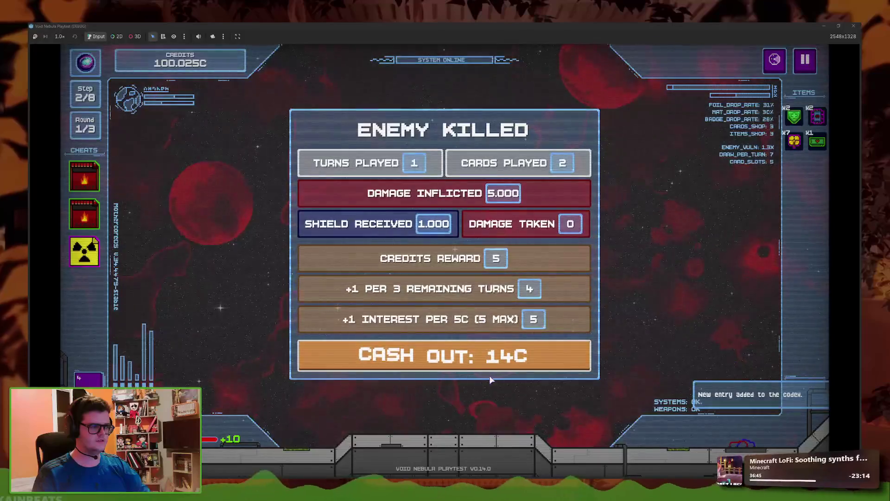